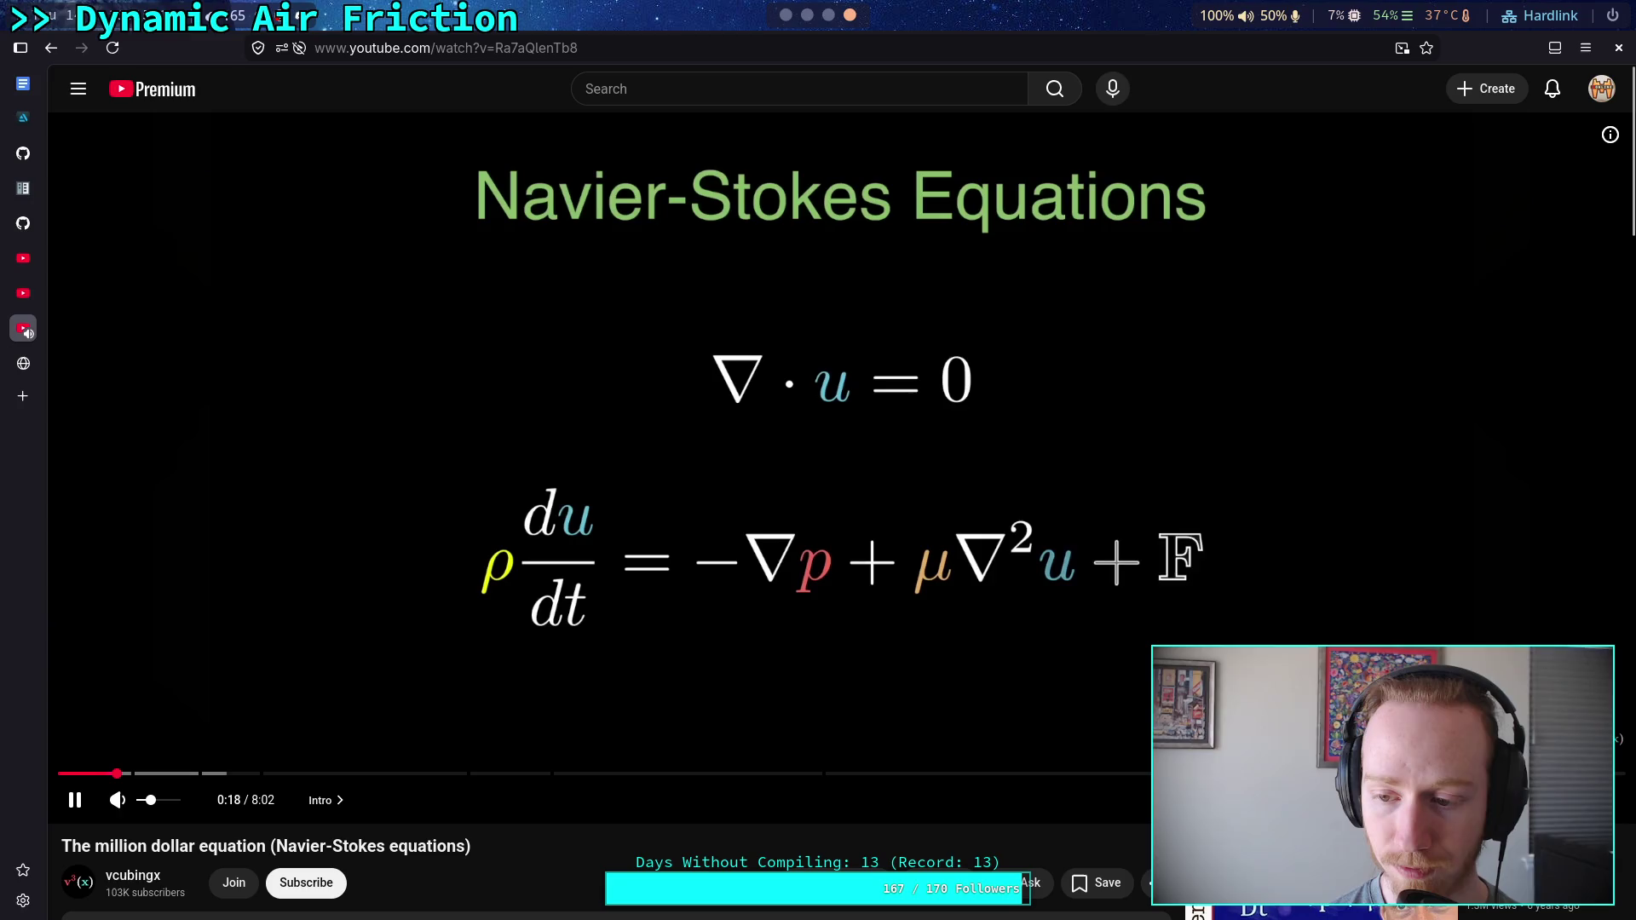
# Switch the Navier-Stokes explainer's playback quality to 1080p60 from the player's settings menu
pyautogui.click(1480, 800)
pyautogui.click(1449, 744)
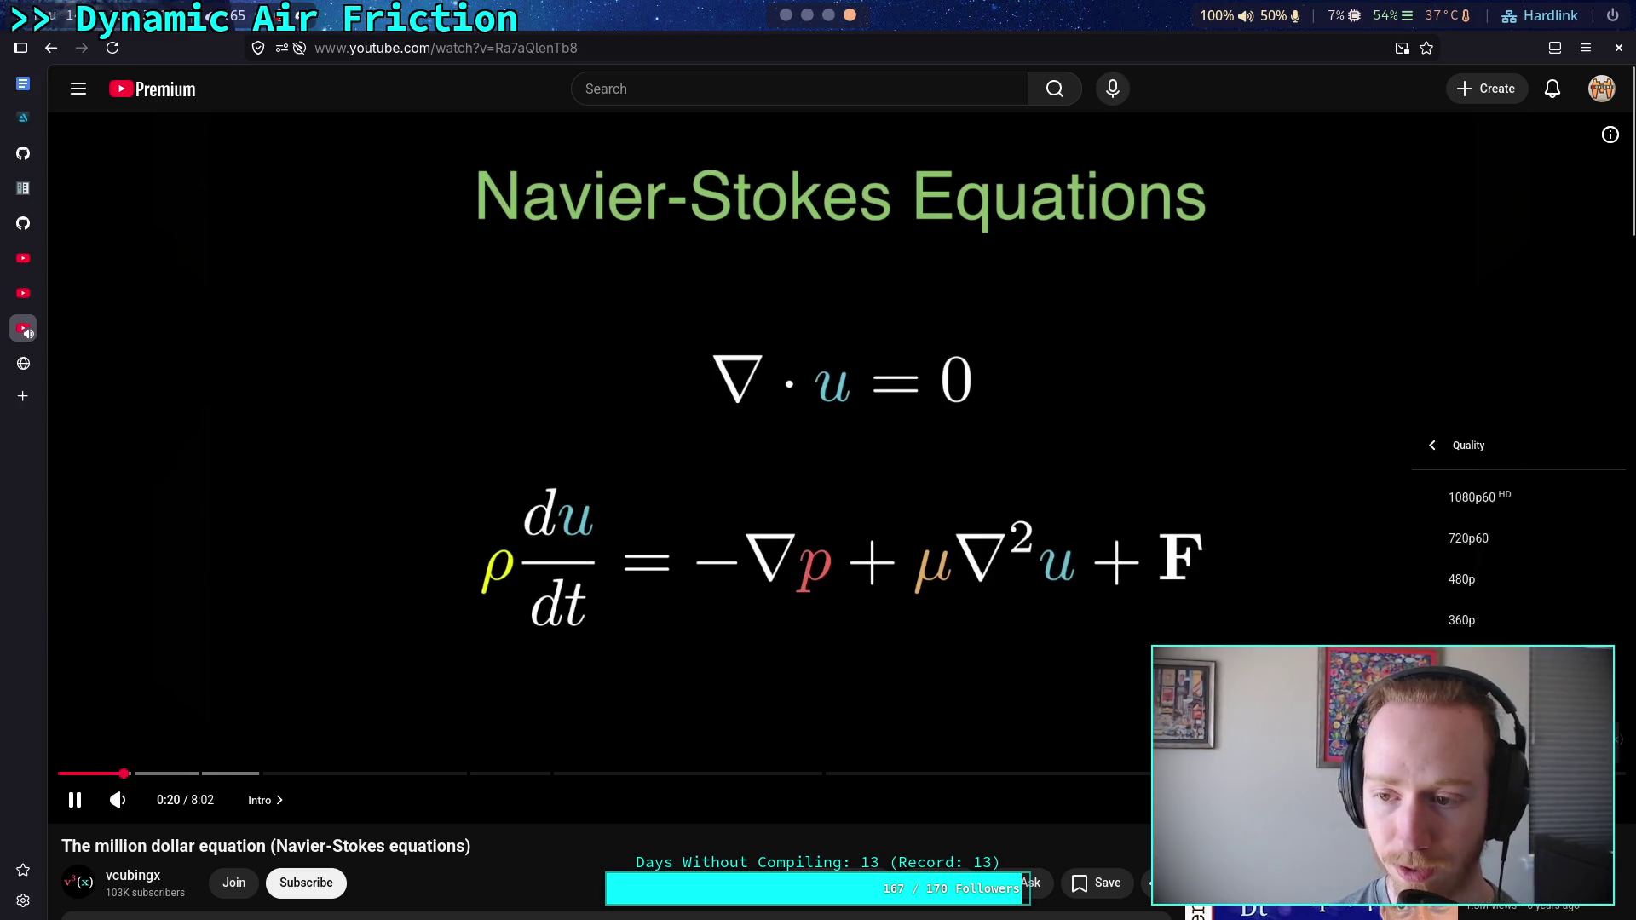
pyautogui.click(1470, 499)
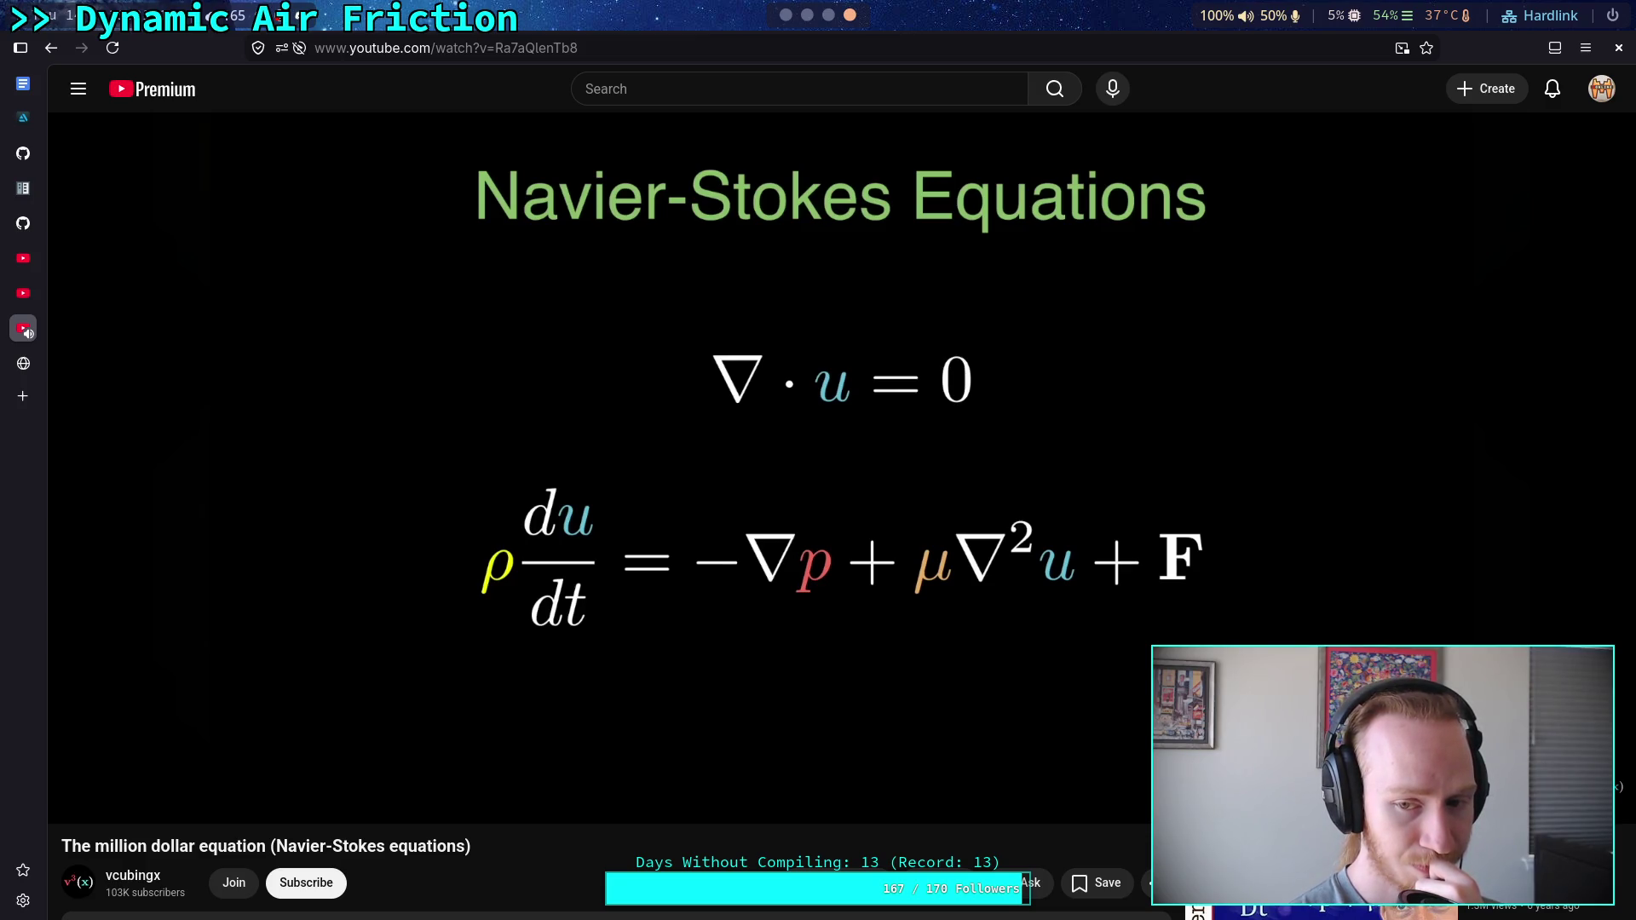
# Rewind the explainer to 5:27, pause on the μ∇²u Friction term, then seek back to 5:12
pyautogui.press('Left')
pyautogui.press('Left')
pyautogui.press('Left')
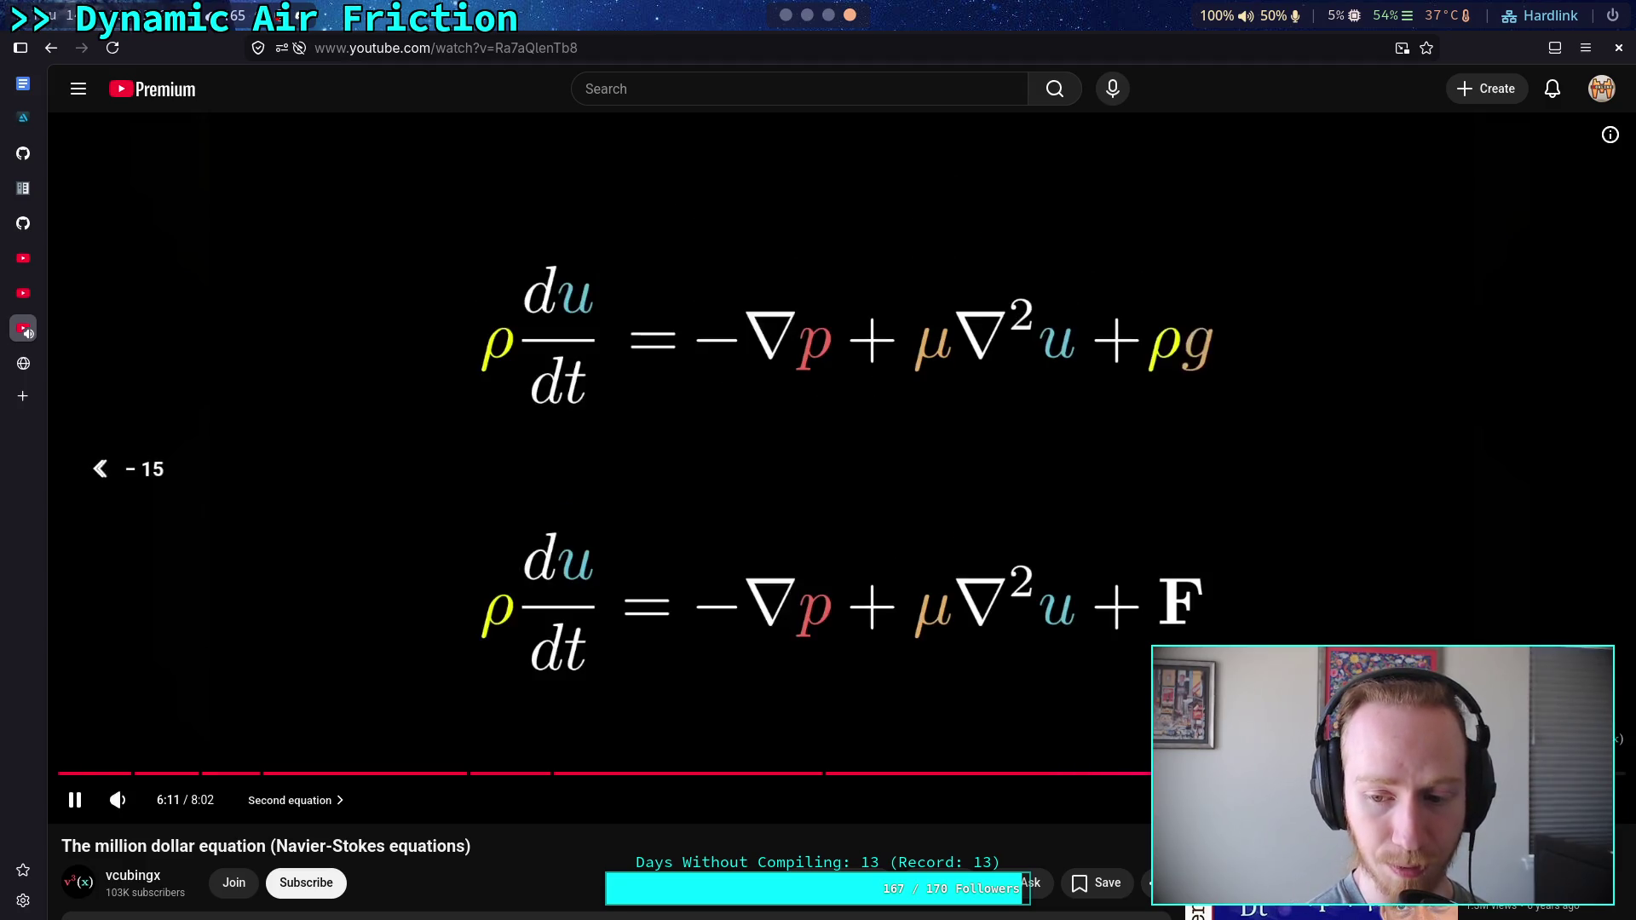
pyautogui.press('Left')
pyautogui.press('Left')
pyautogui.press('Left')
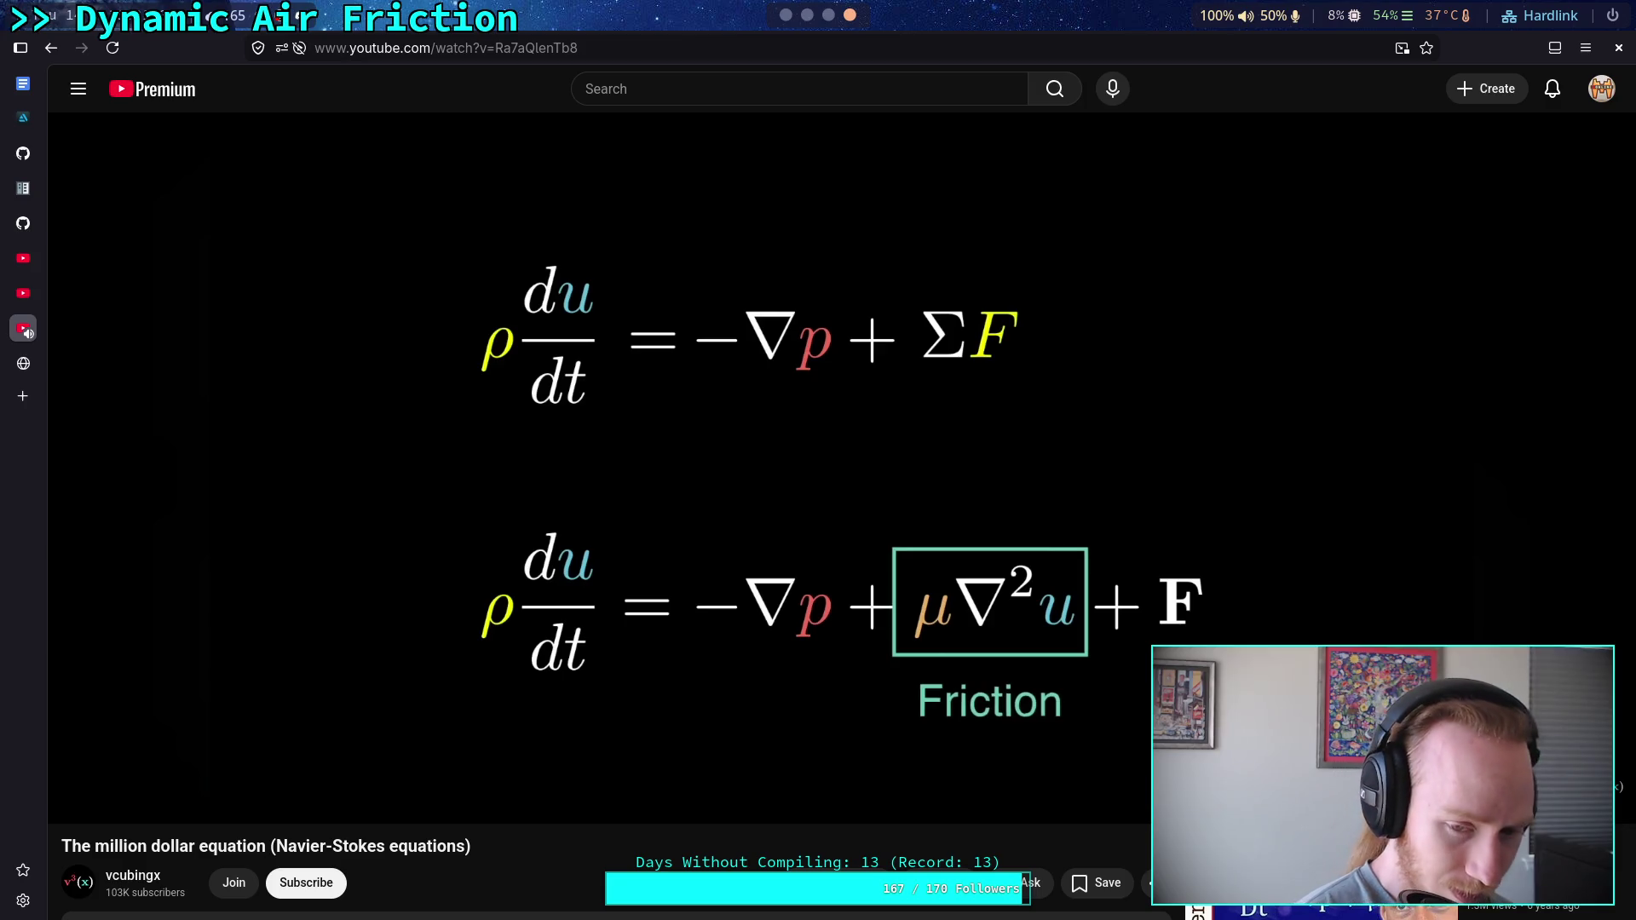
pyautogui.press('space')
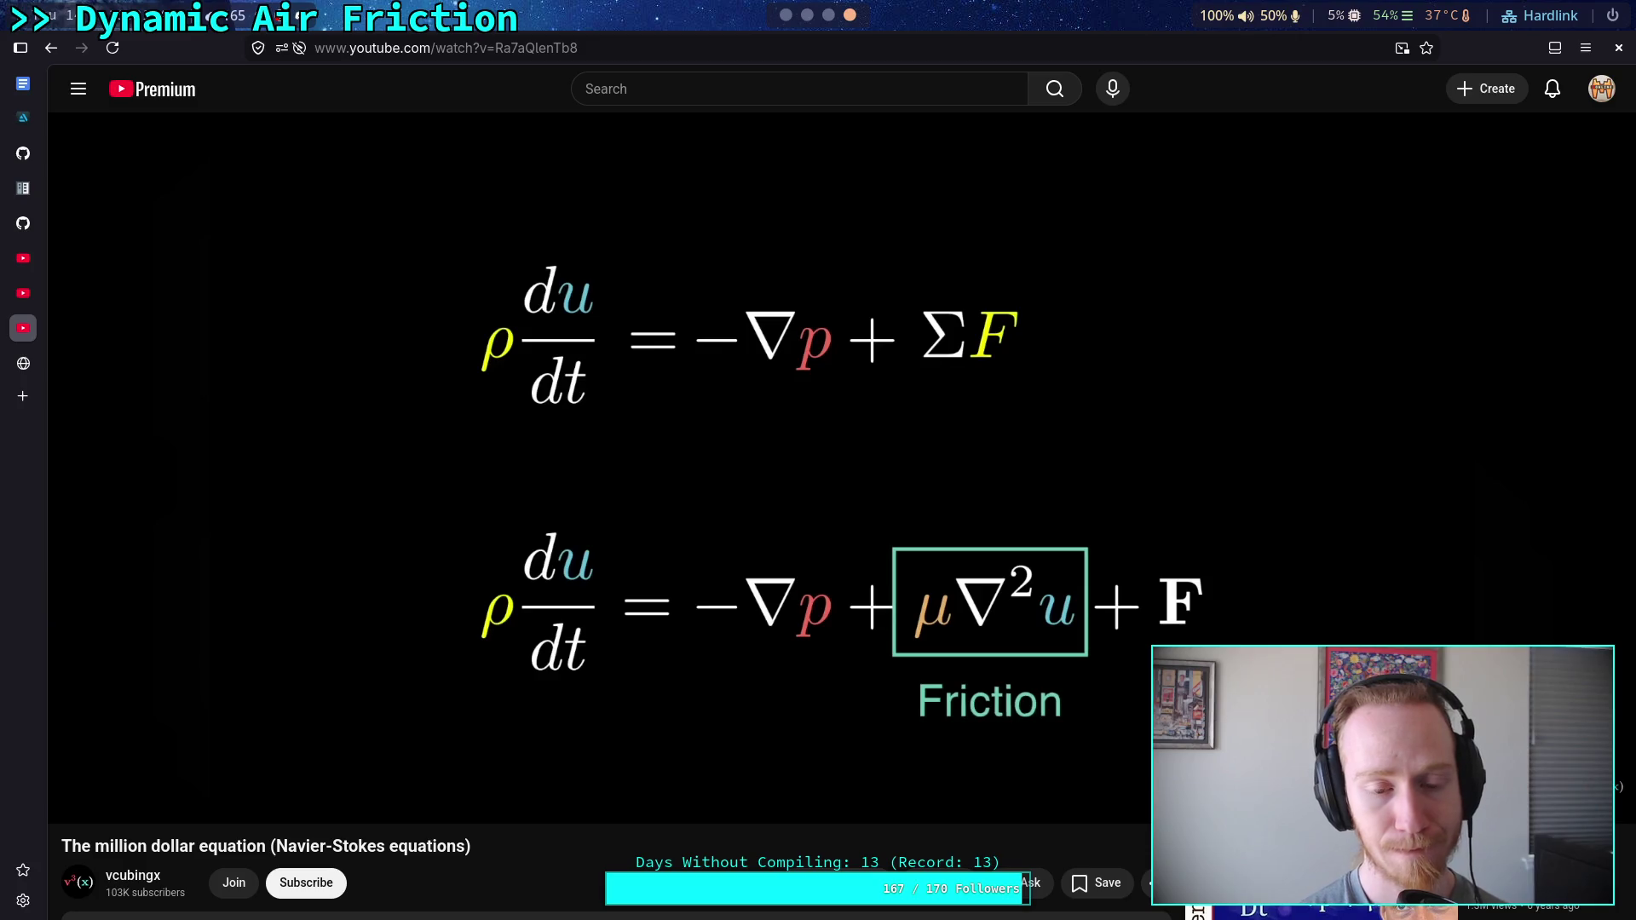
pyautogui.press('Left')
pyautogui.press('Left')
pyautogui.press('Left')
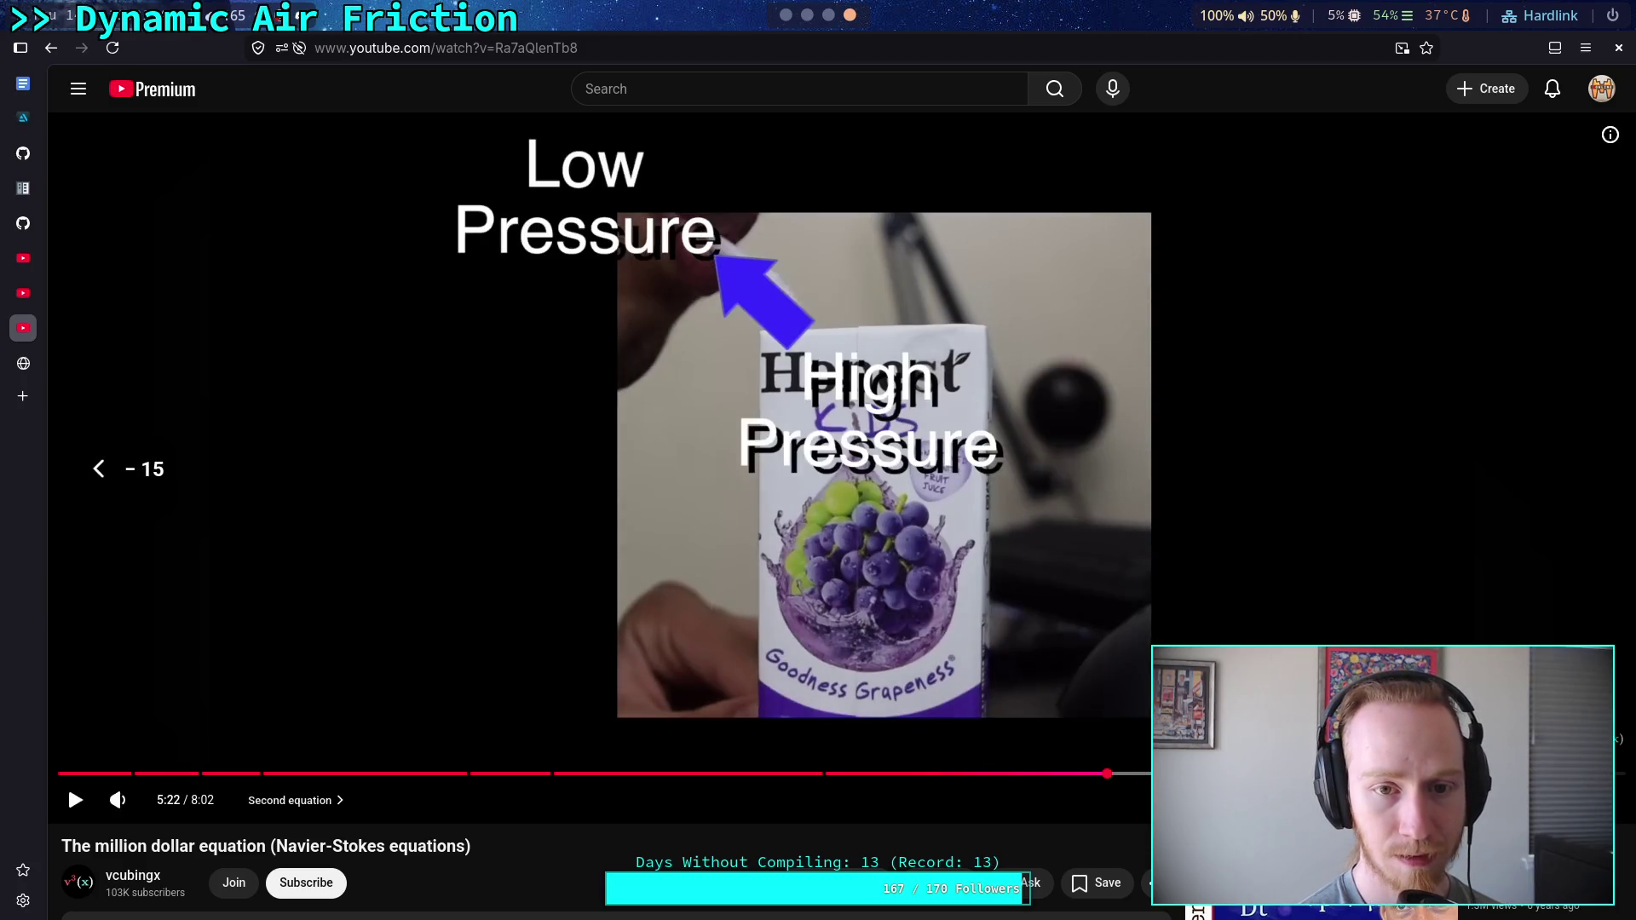
# Seek the explainer back through 4:47 and 4:22 to 4:12 on ma = ΣF, and resume playback
pyautogui.press('Left')
pyautogui.press('Left')
pyautogui.press('Left')
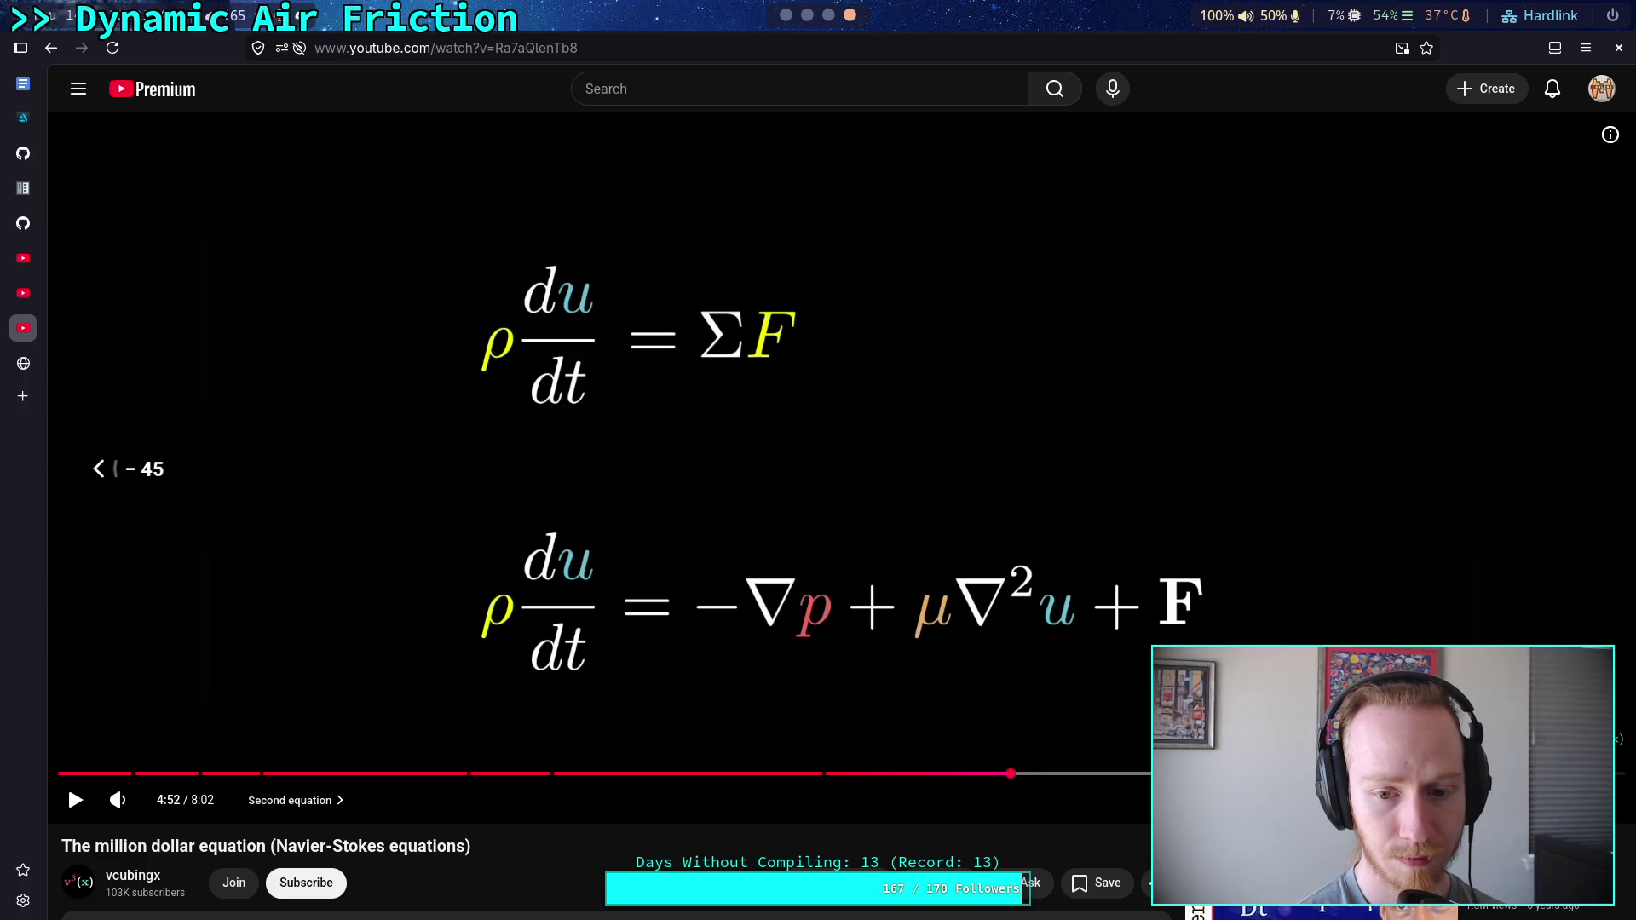
pyautogui.press('Left')
pyautogui.press('Left')
pyautogui.press('Left')
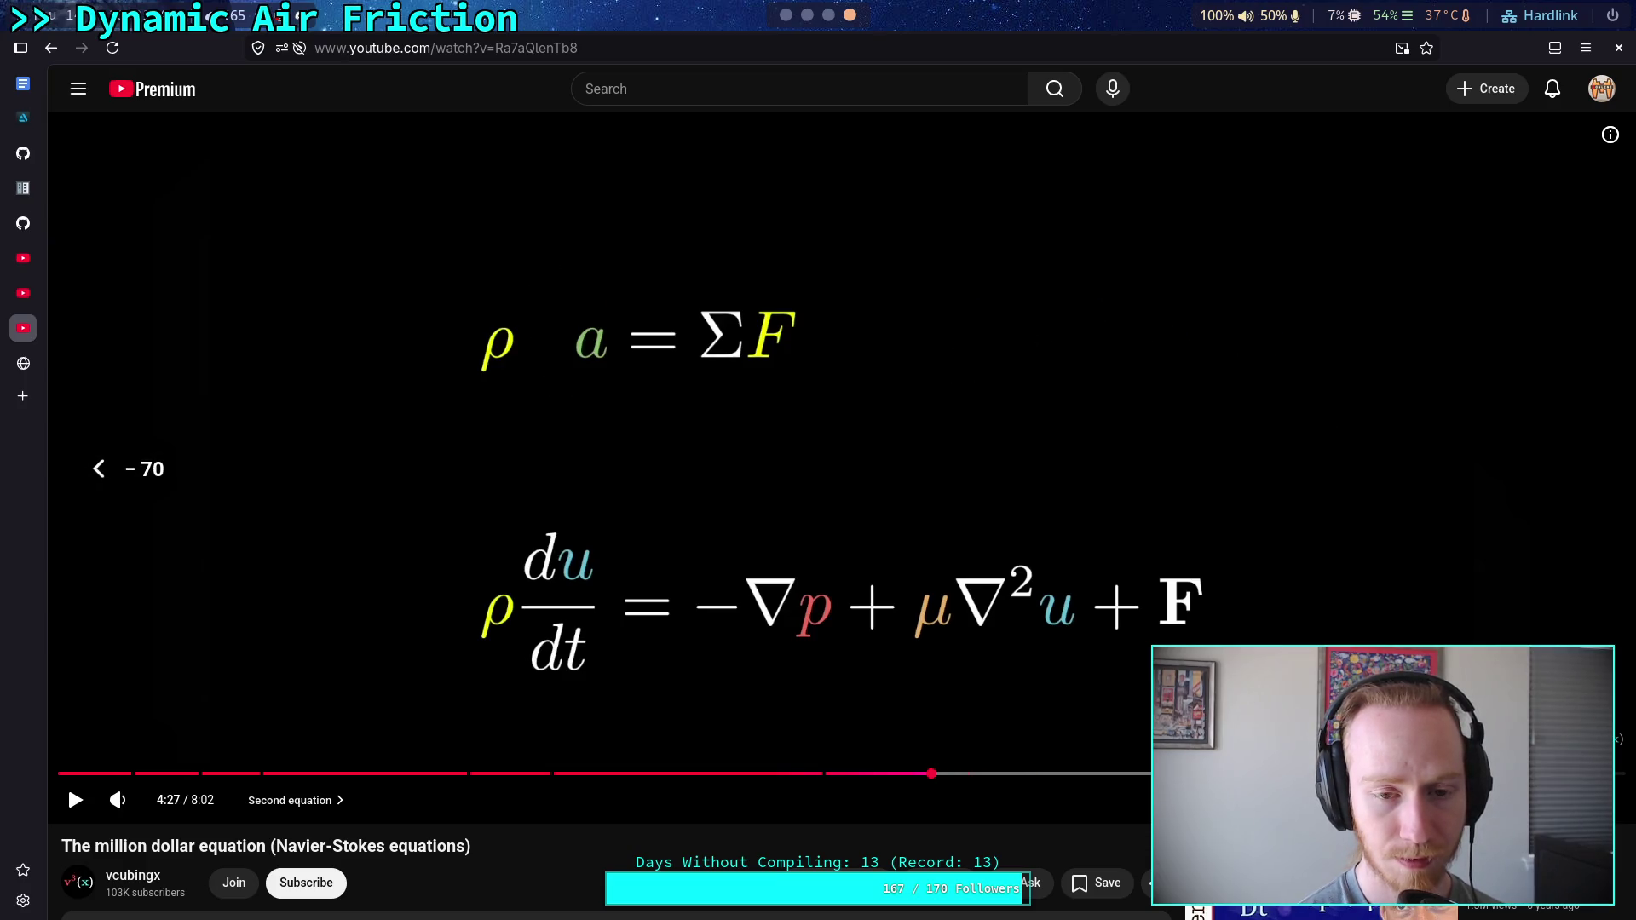
pyautogui.press('Left')
pyautogui.press('Left')
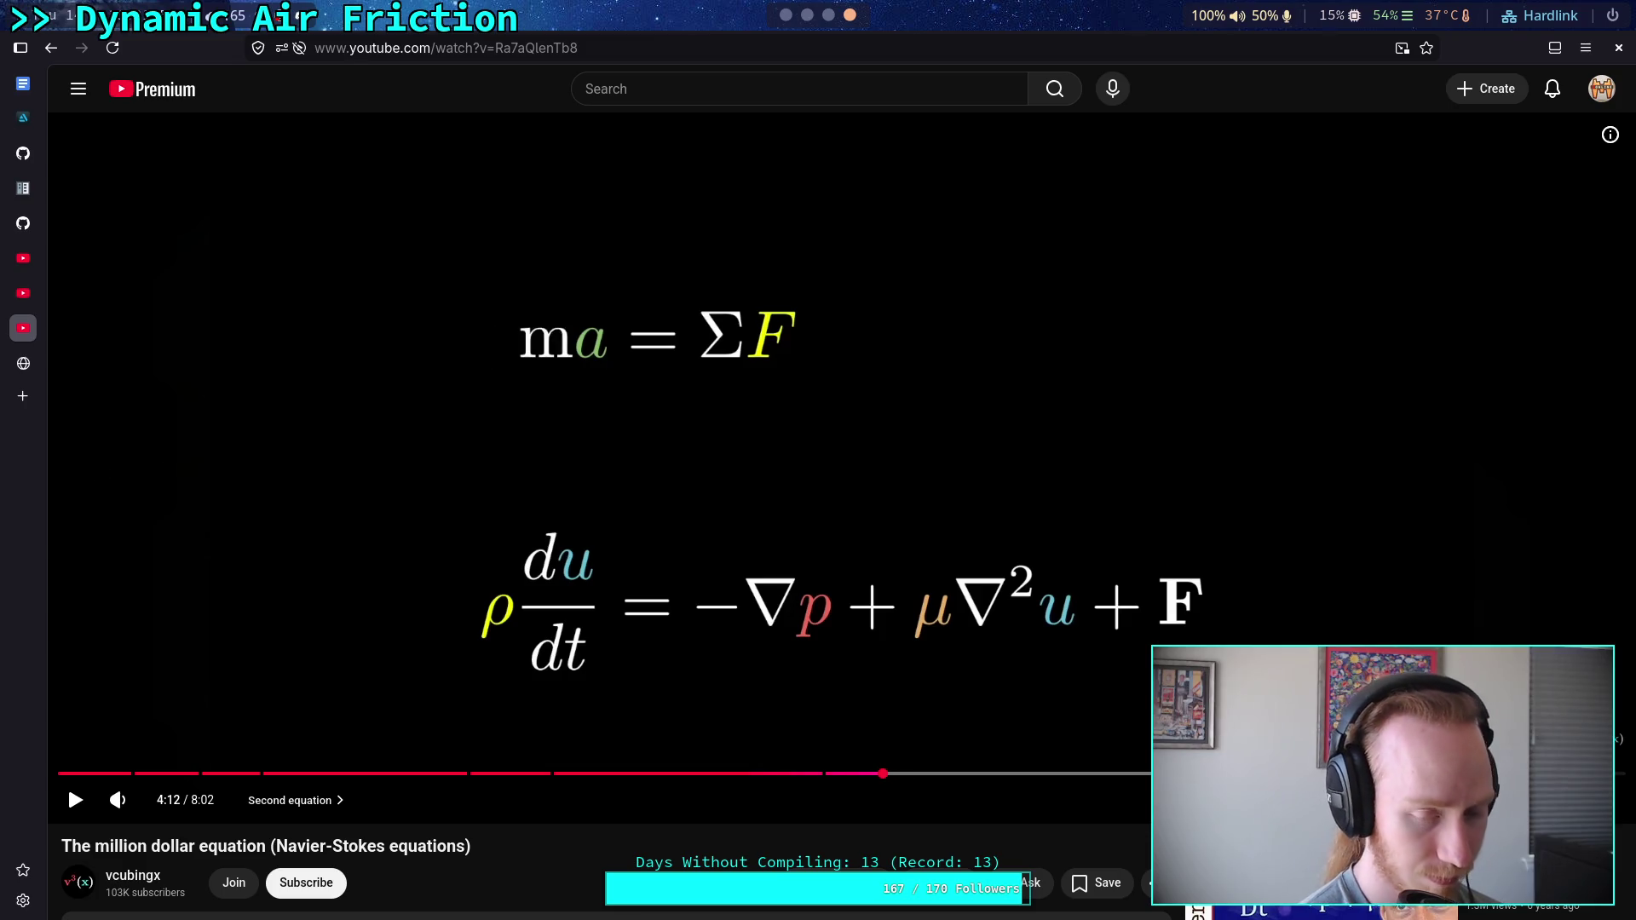
pyautogui.press('space')
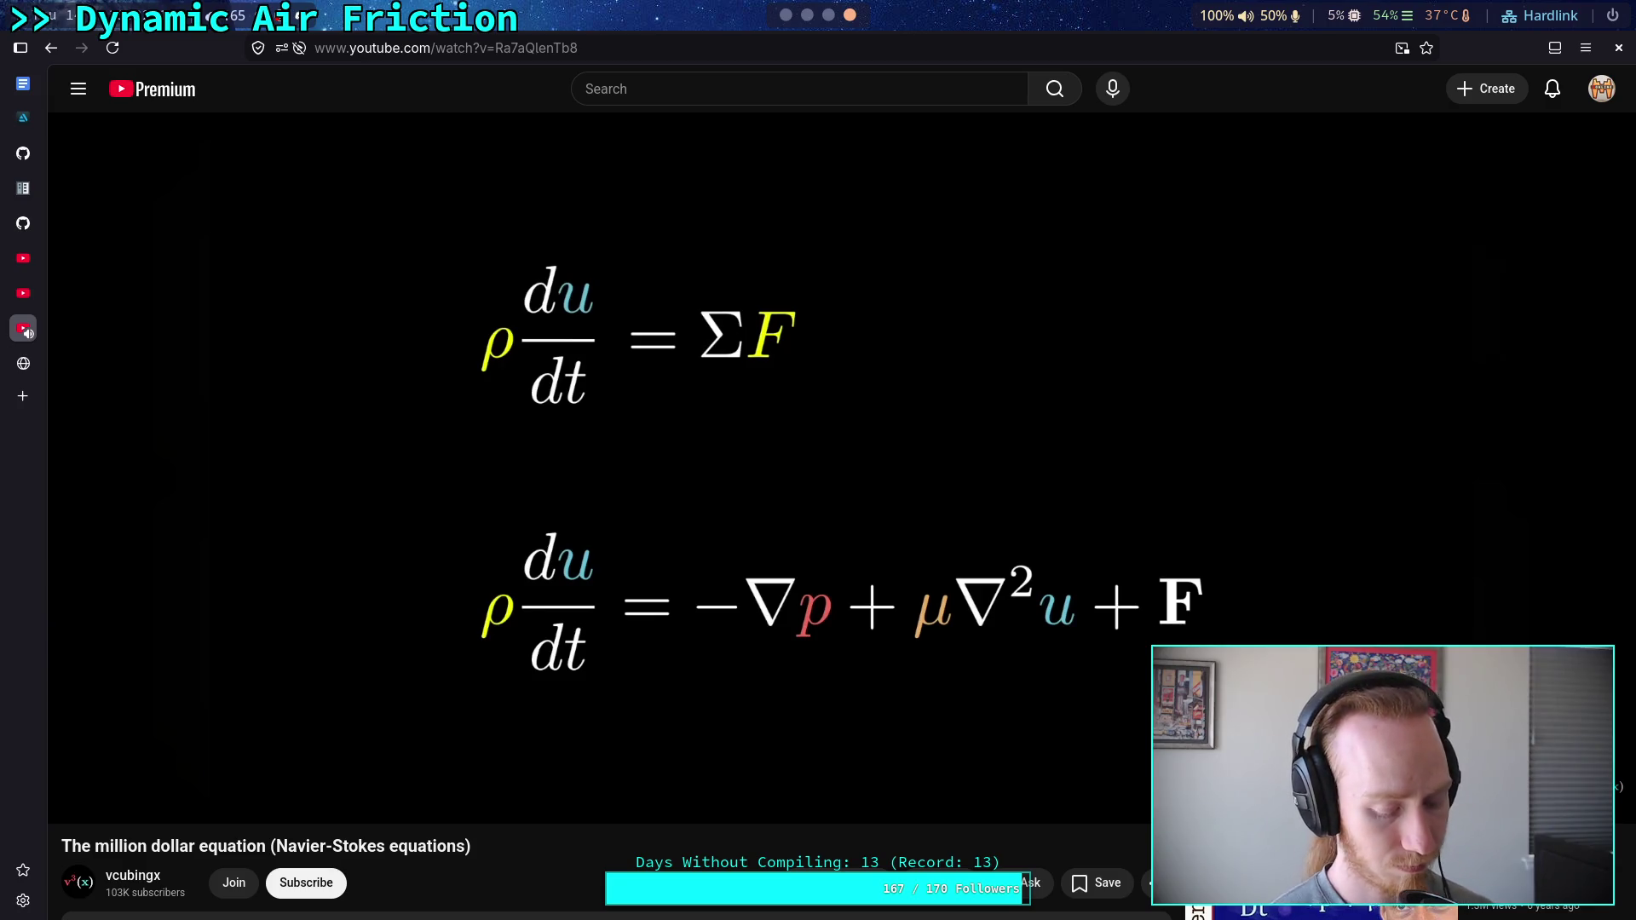
# Pause the video on ρ du/dt = ΣF shown above ρ du/dt = −∇p + μ∇²u + F
pyautogui.press('space')
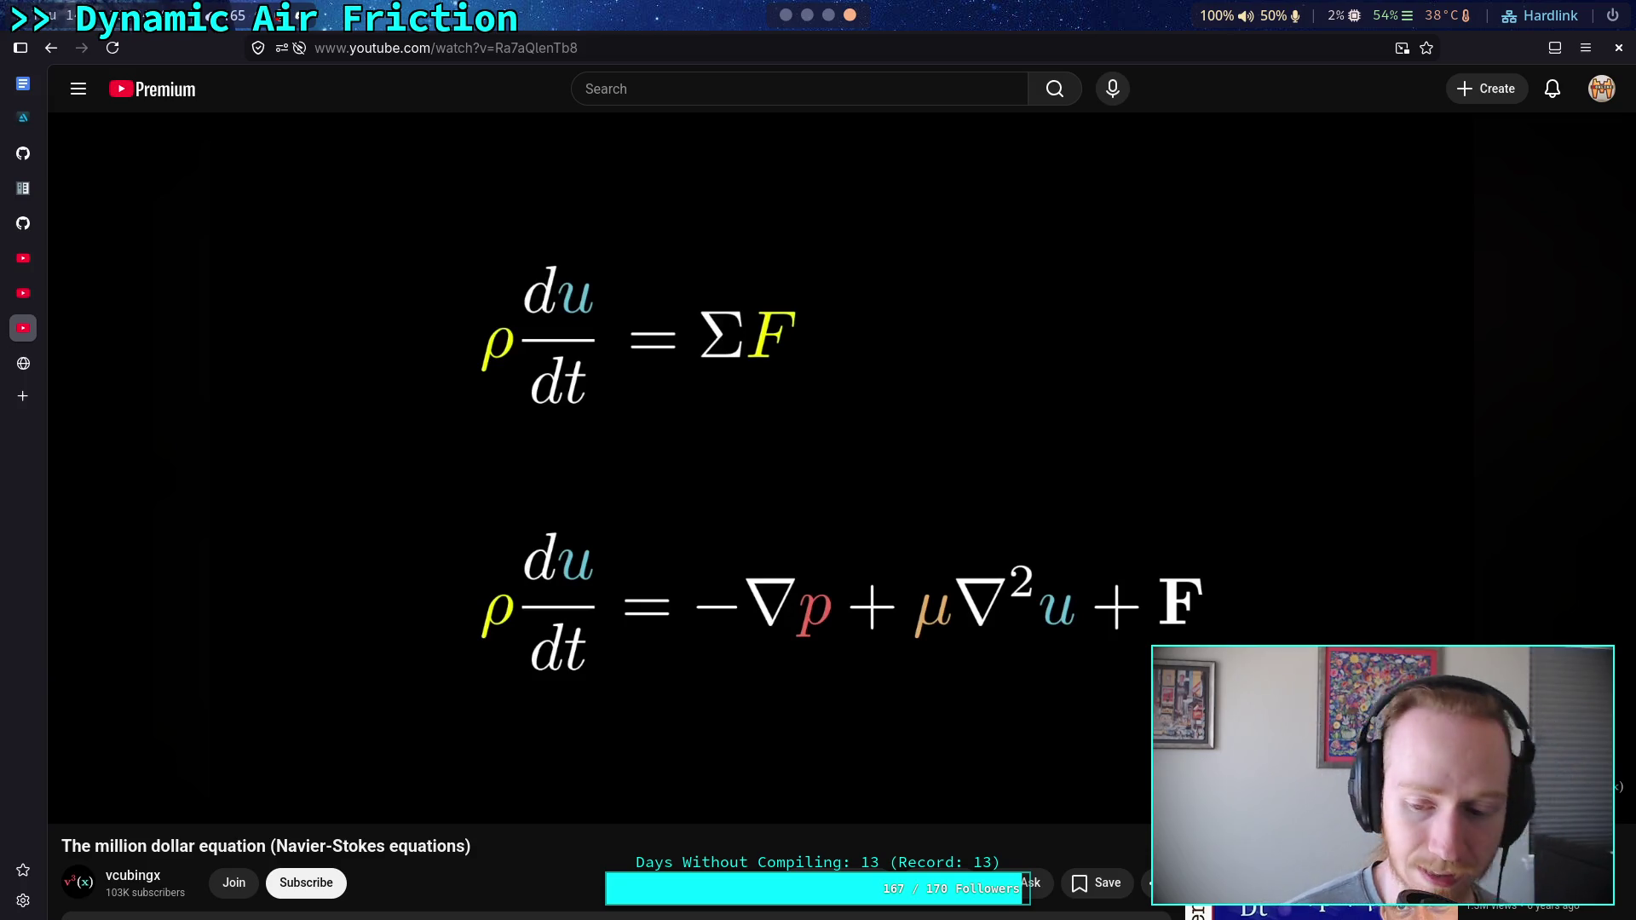
# Jump the video back a few seconds, then switch over to the planet-game terminal workspace
pyautogui.press('Left')
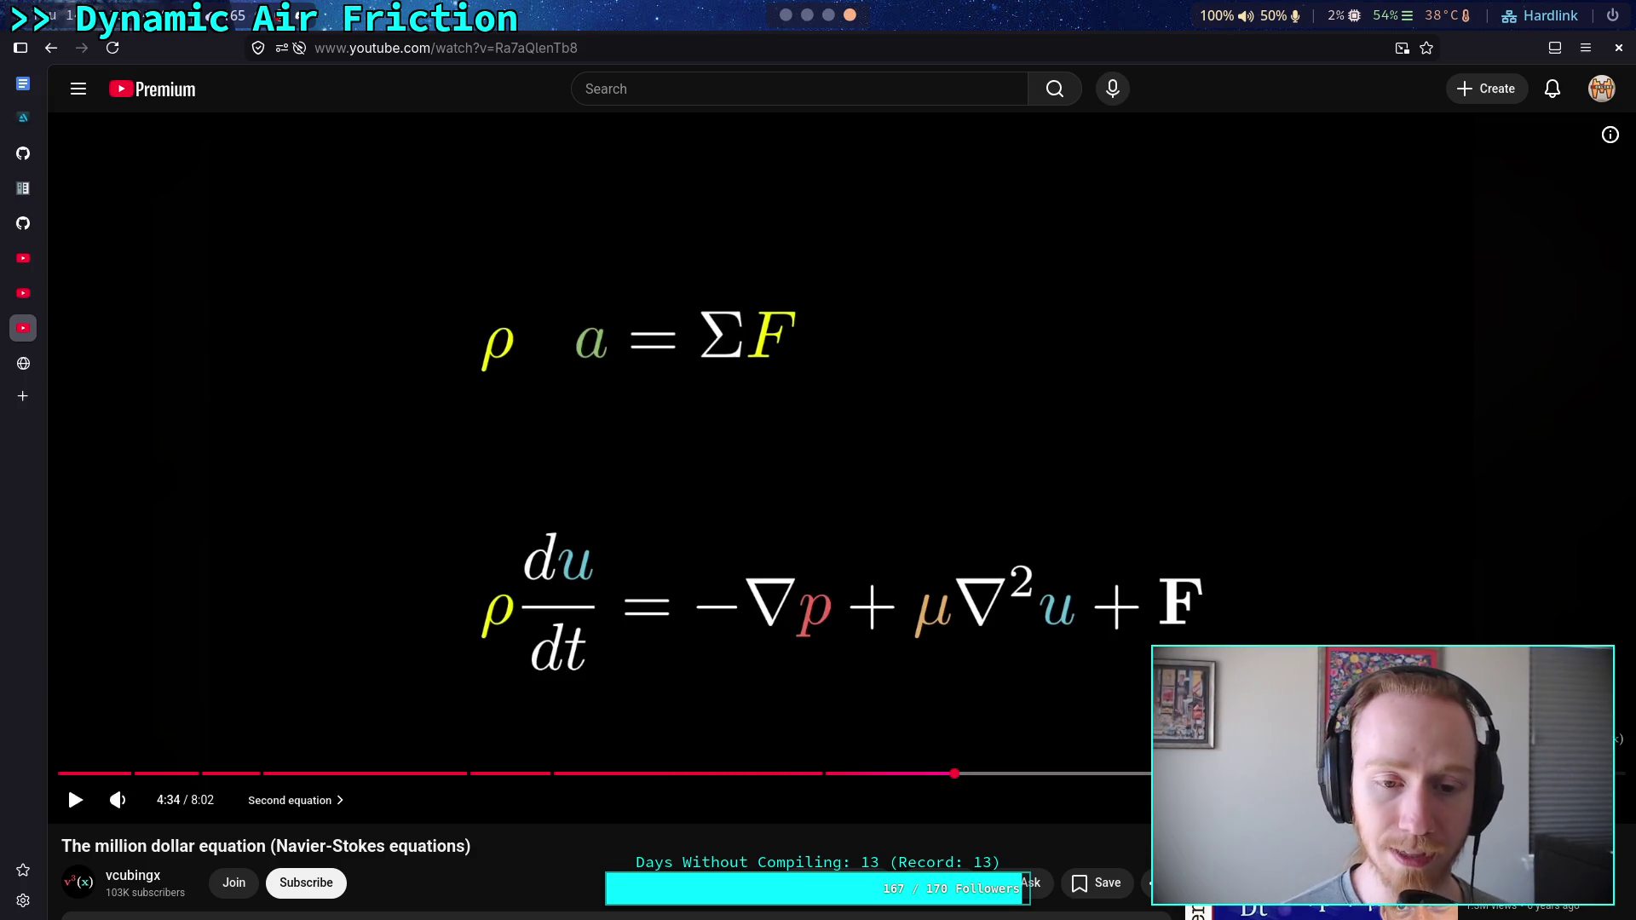
pyautogui.press('Left')
pyautogui.press('Left')
pyautogui.press('Left')
pyautogui.press('Left')
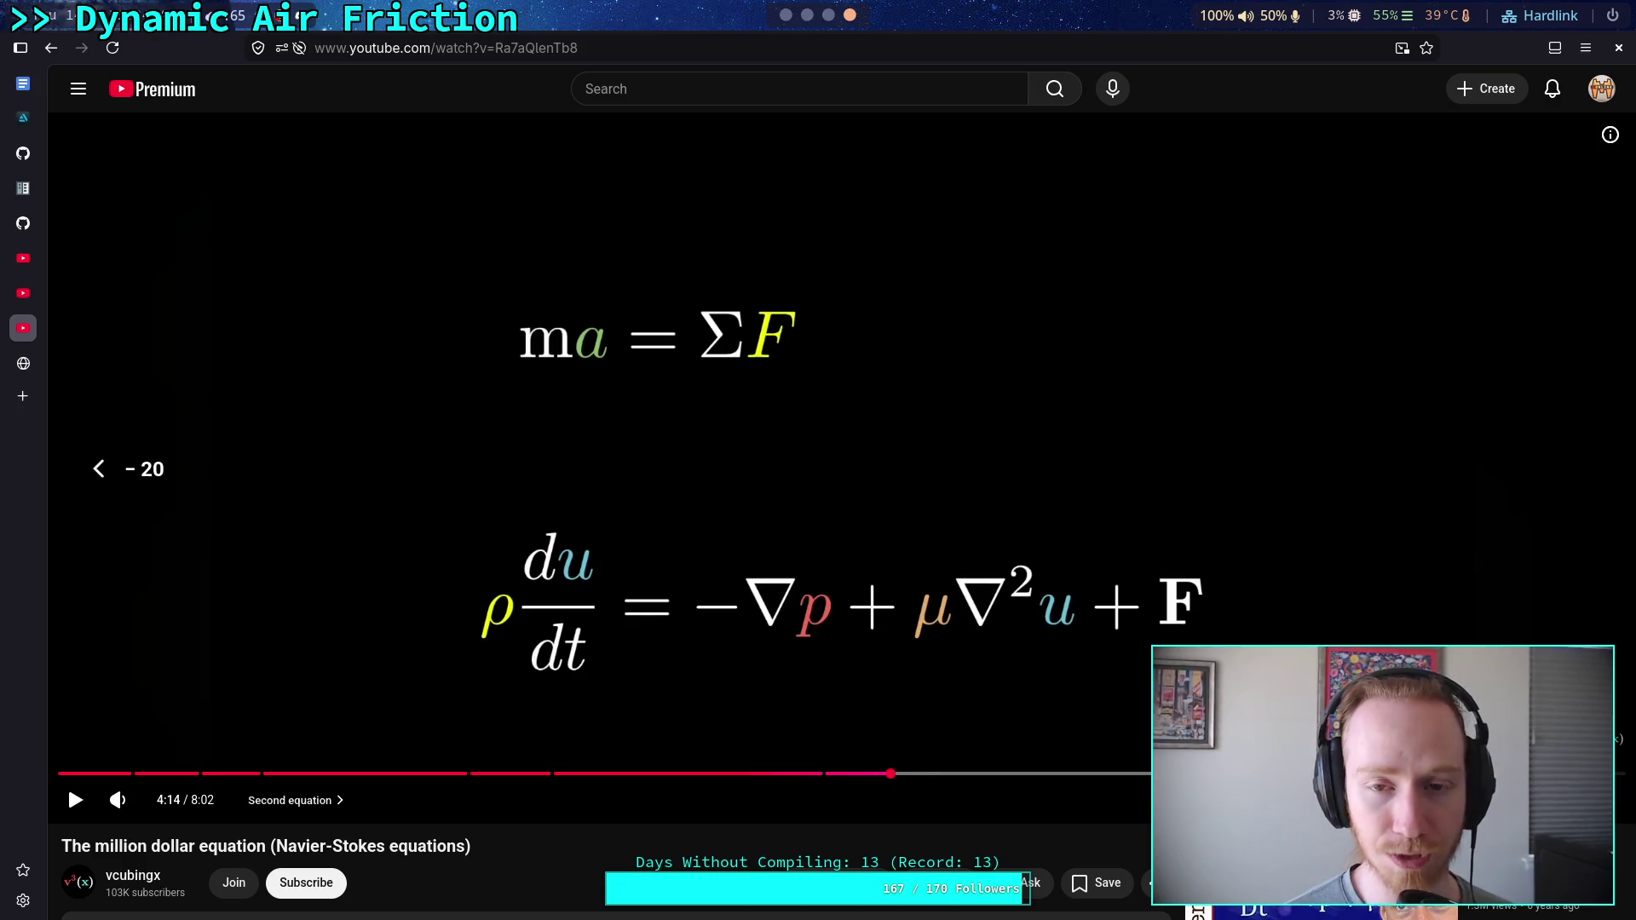
pyautogui.scroll(1, 804, 20)
pyautogui.scroll(1, 805, 20)
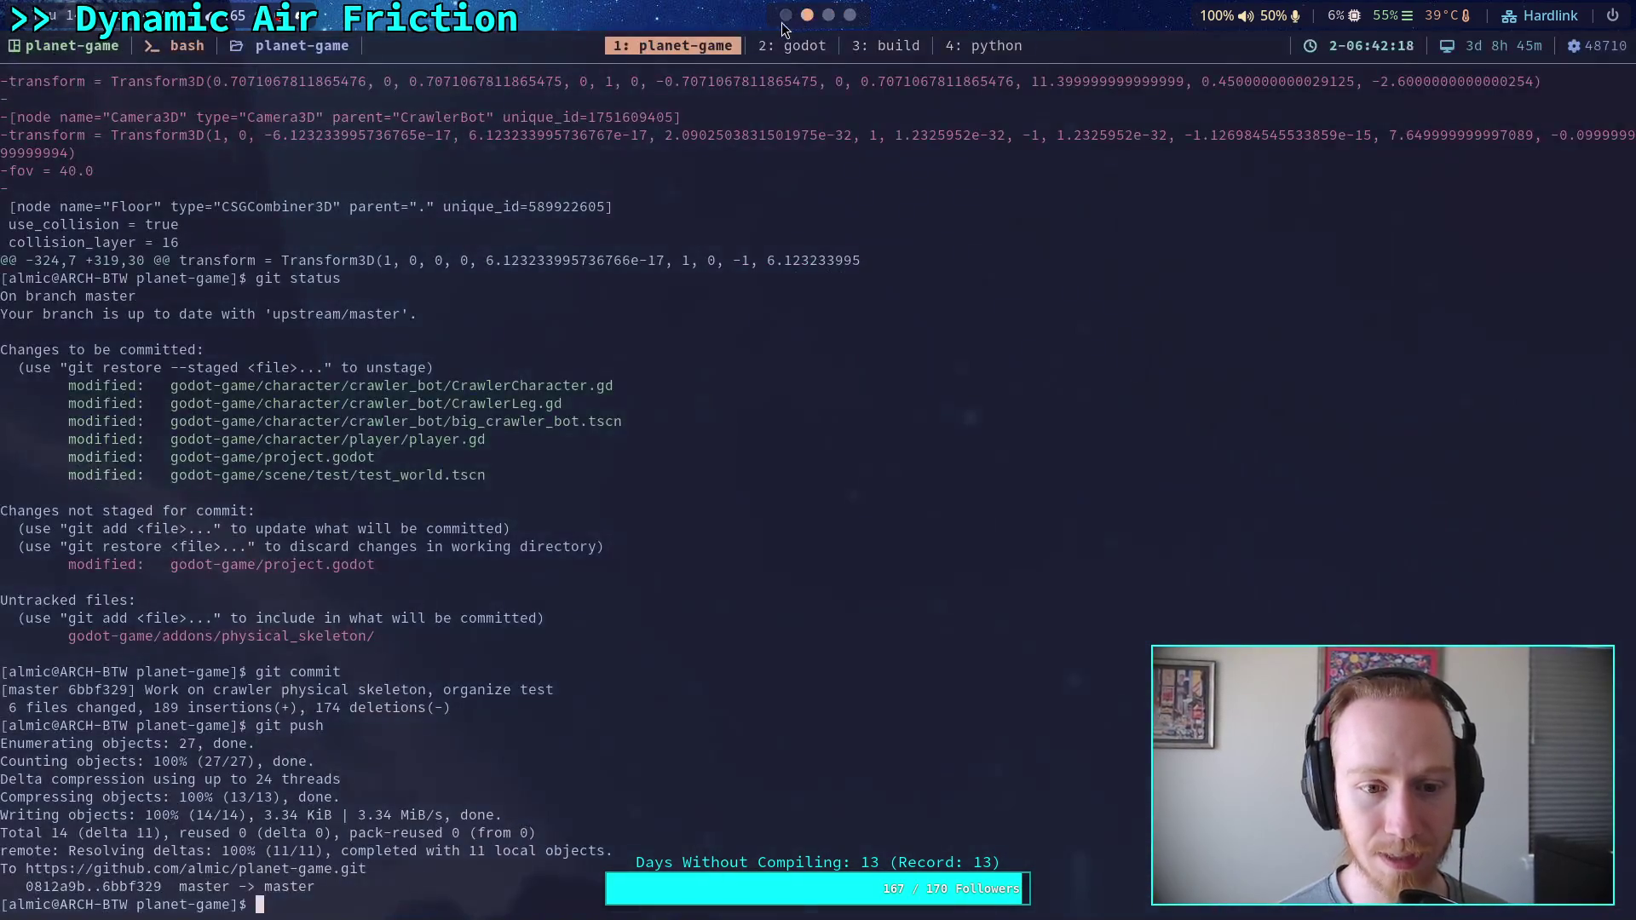
# Highlight the 1.21 fluid density on line 189 of CharacterController.gd, then return to the YouTube video
pyautogui.scroll(1, 775, 28)
pyautogui.click(744, 54)
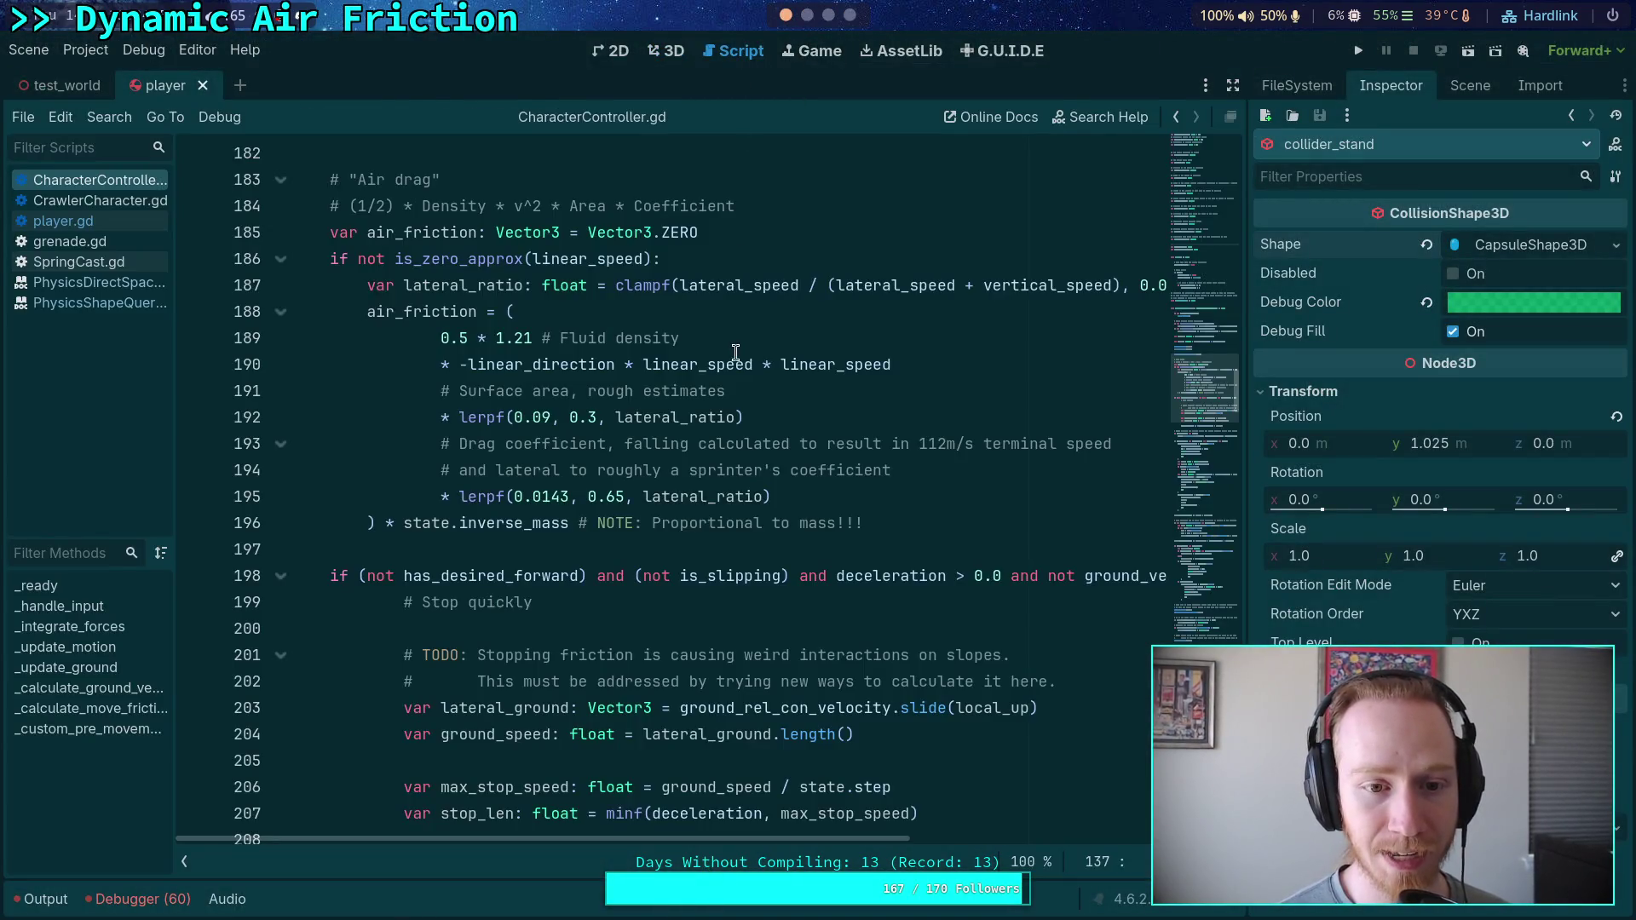
pyautogui.moveTo(496, 336); pyautogui.dragTo(534, 332)
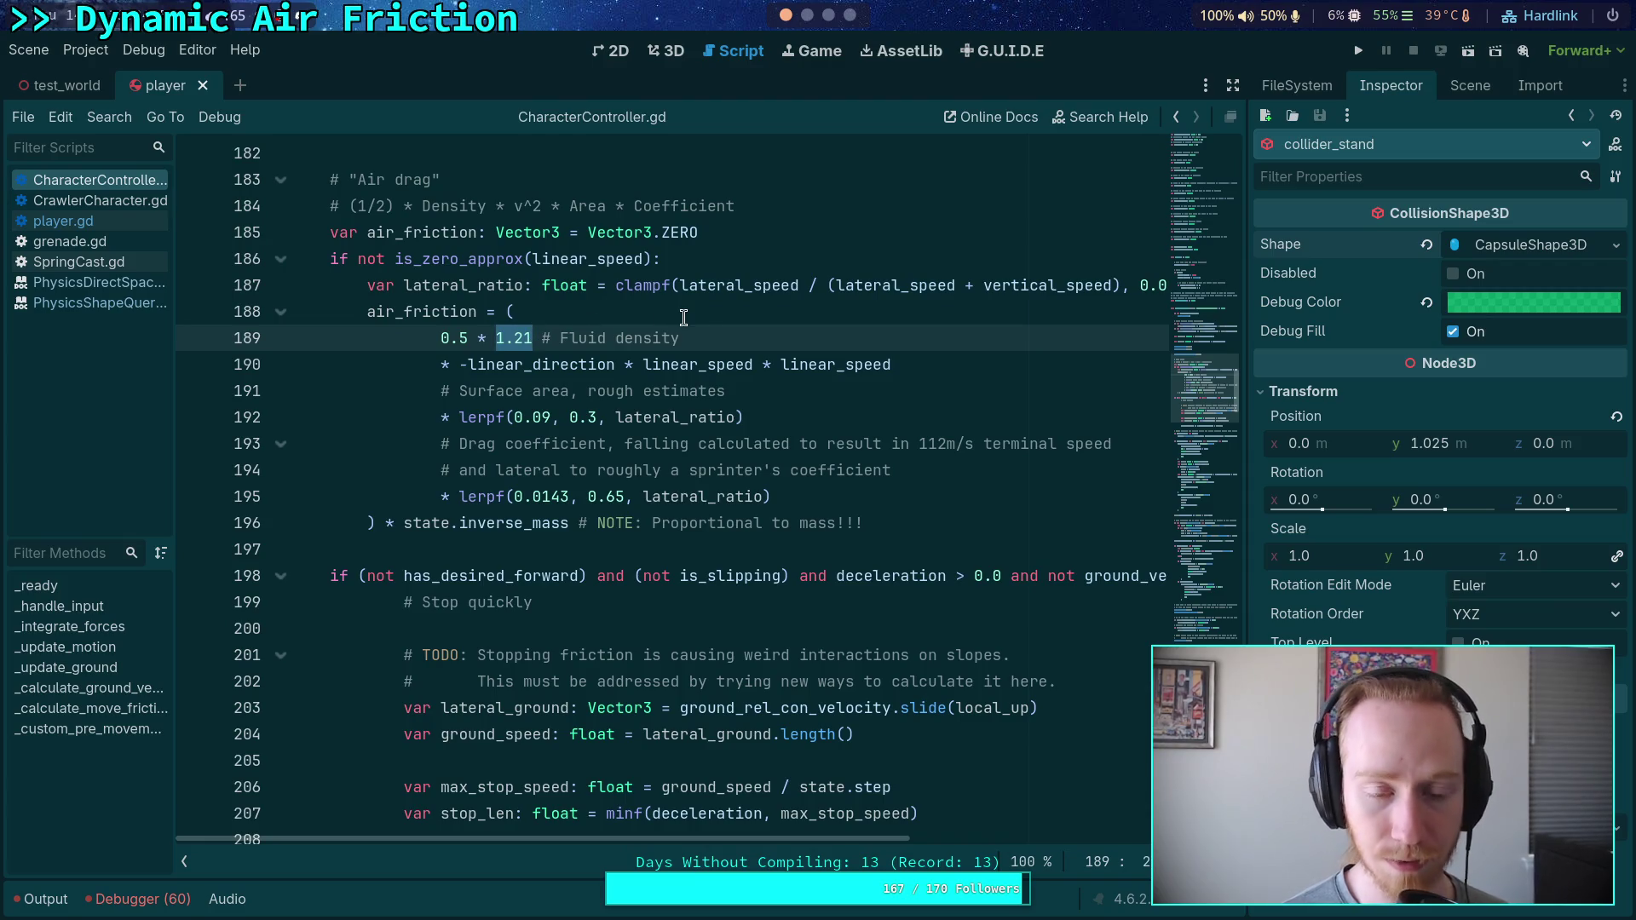
pyautogui.click(829, 16)
pyautogui.click(786, 15)
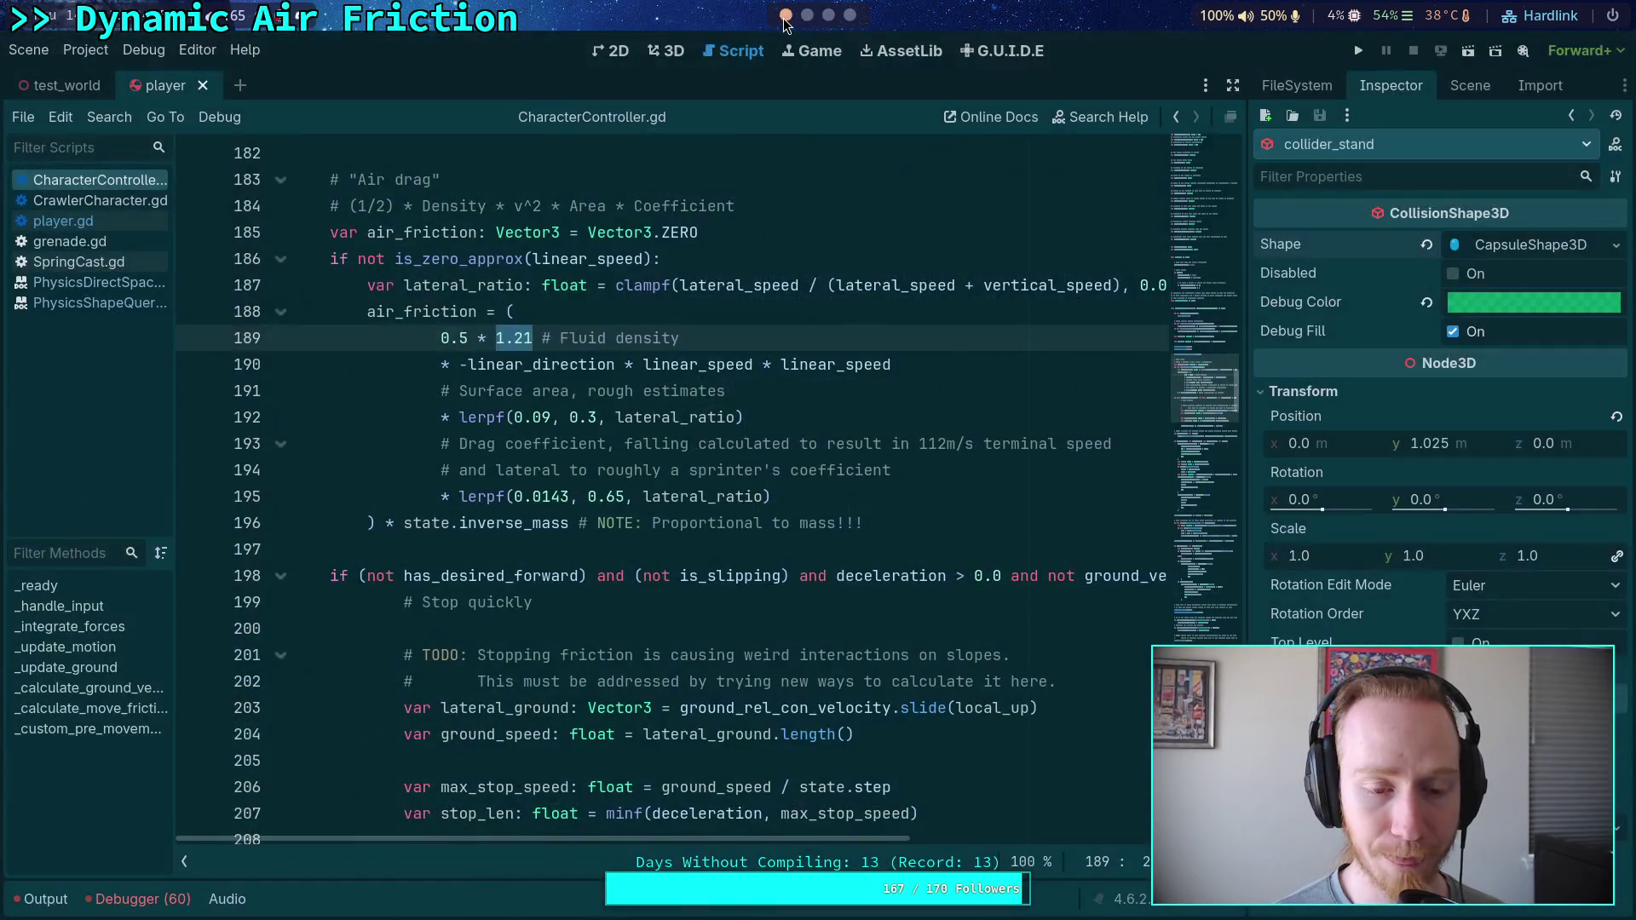
pyautogui.click(850, 15)
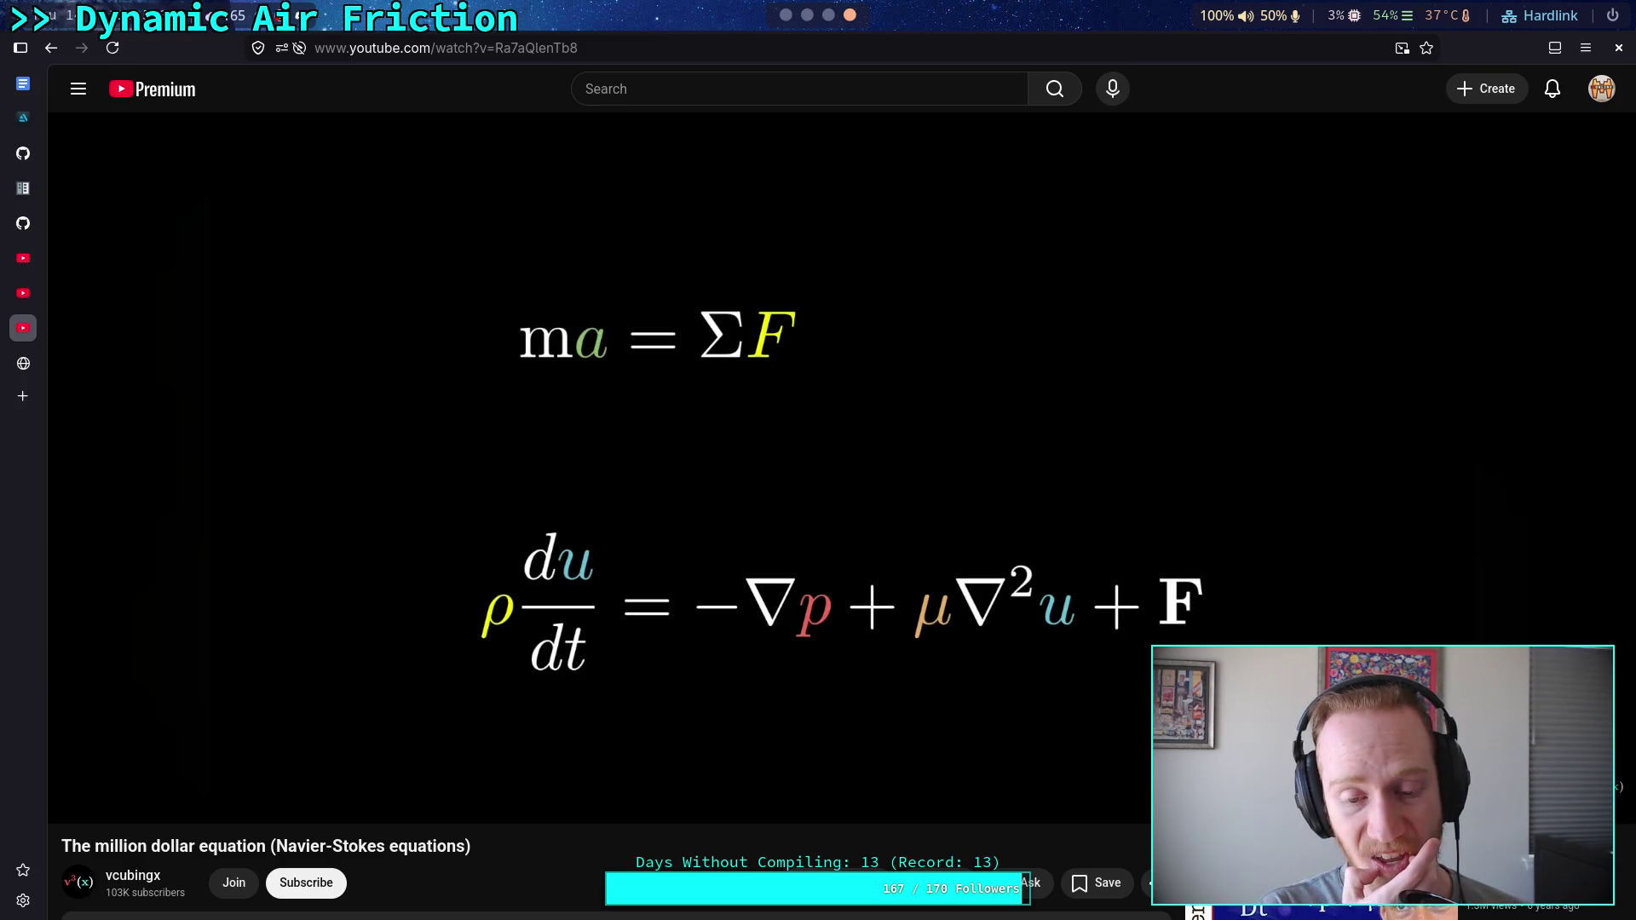
# Resume the explainer so the top equation changes from ma = ΣF to ρa = ΣF
pyautogui.click(971, 446)
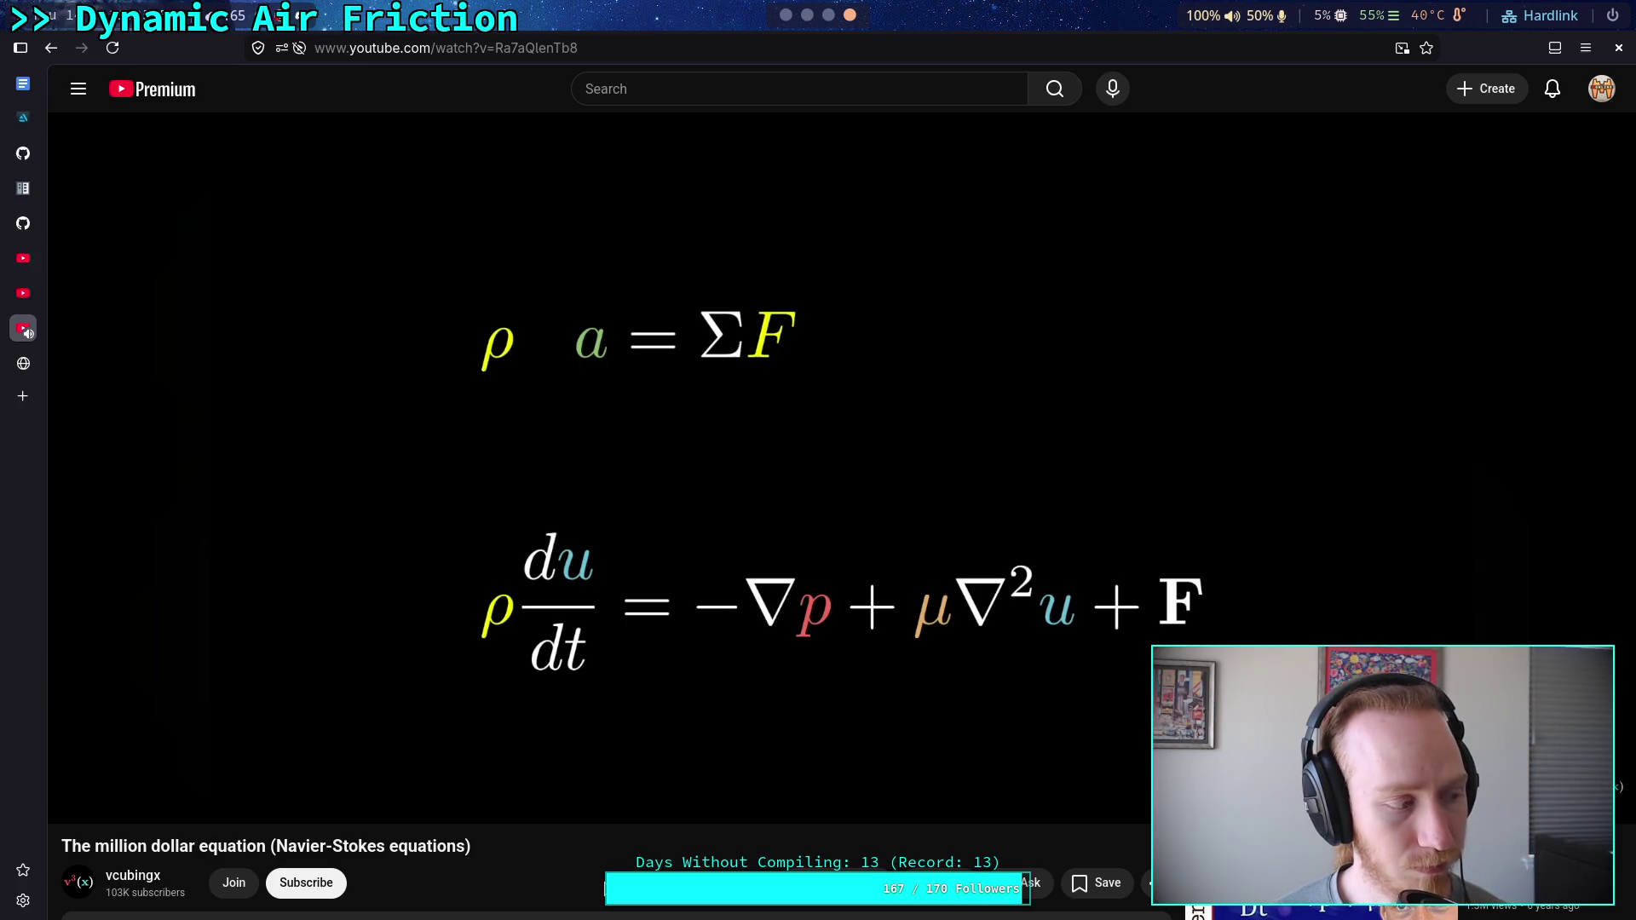
# Pause the video at 4:36 on ρ du/dt, then highlight the velocity-direction drag term on line 190
pyautogui.click(660, 588)
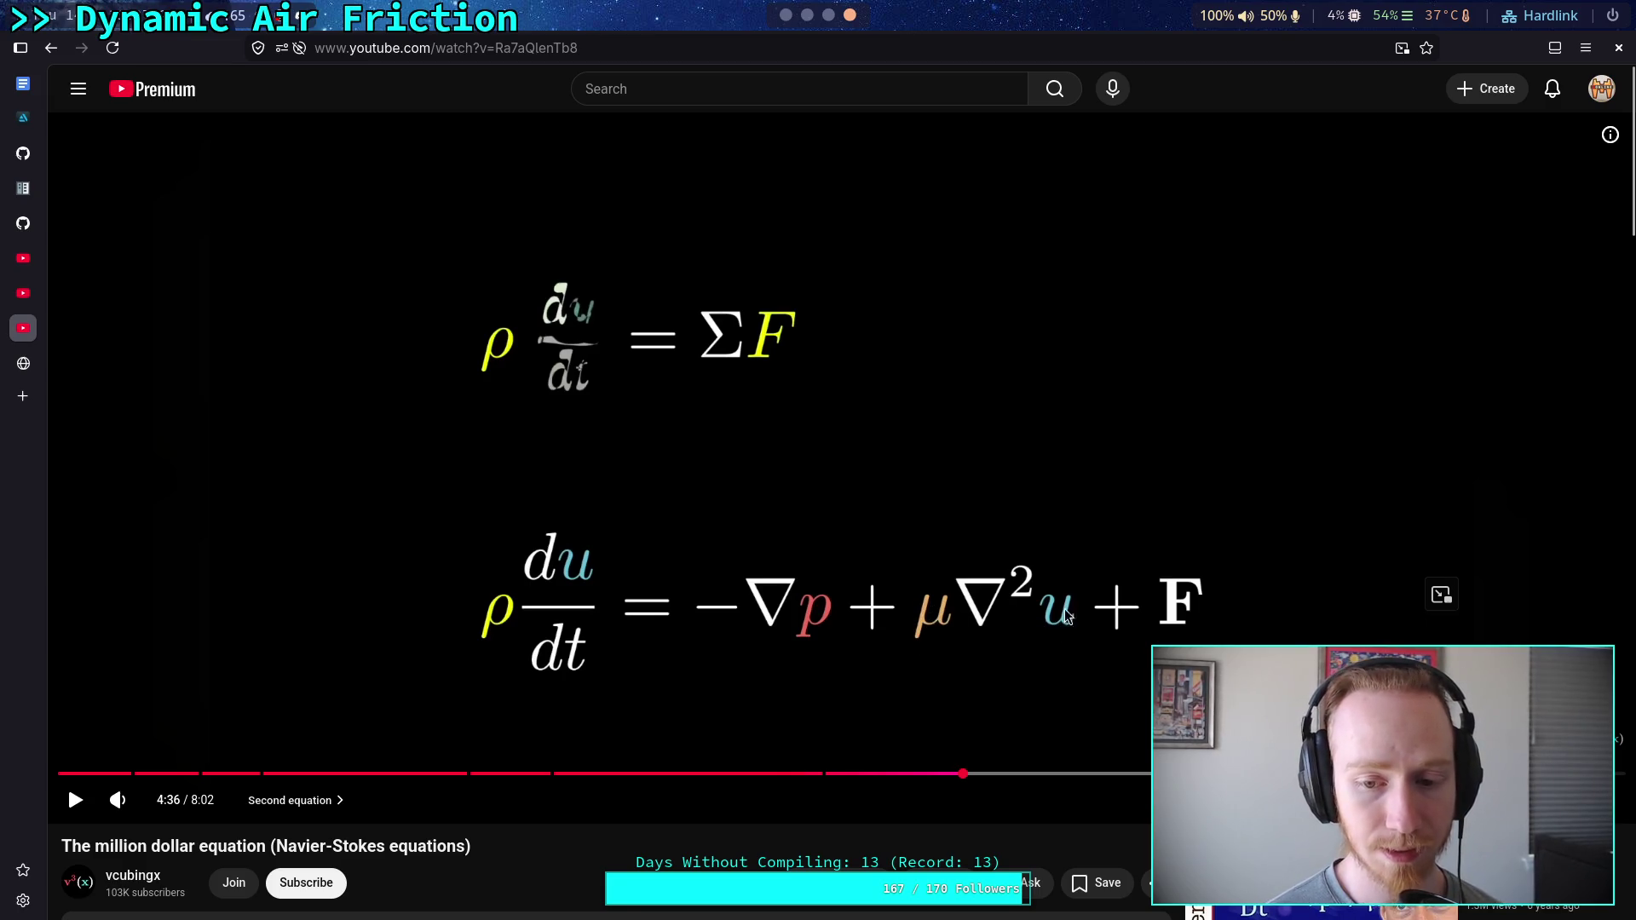
pyautogui.click(808, 15)
pyautogui.click(784, 17)
pyautogui.moveTo(461, 366); pyautogui.dragTo(929, 356)
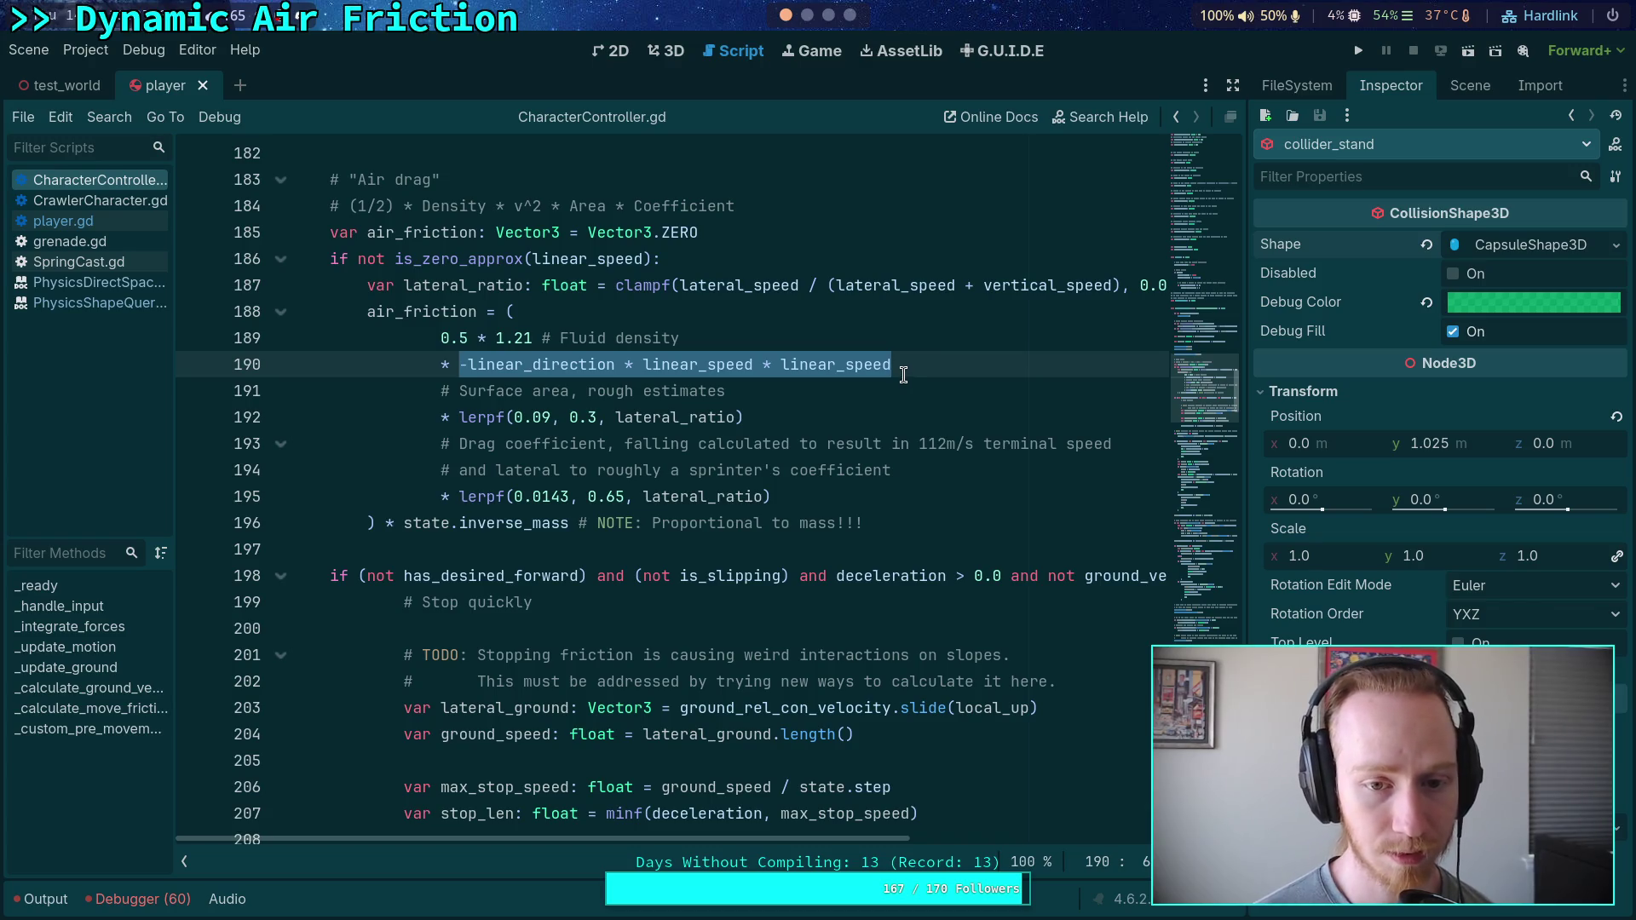
pyautogui.moveTo(461, 367); pyautogui.dragTo(906, 364)
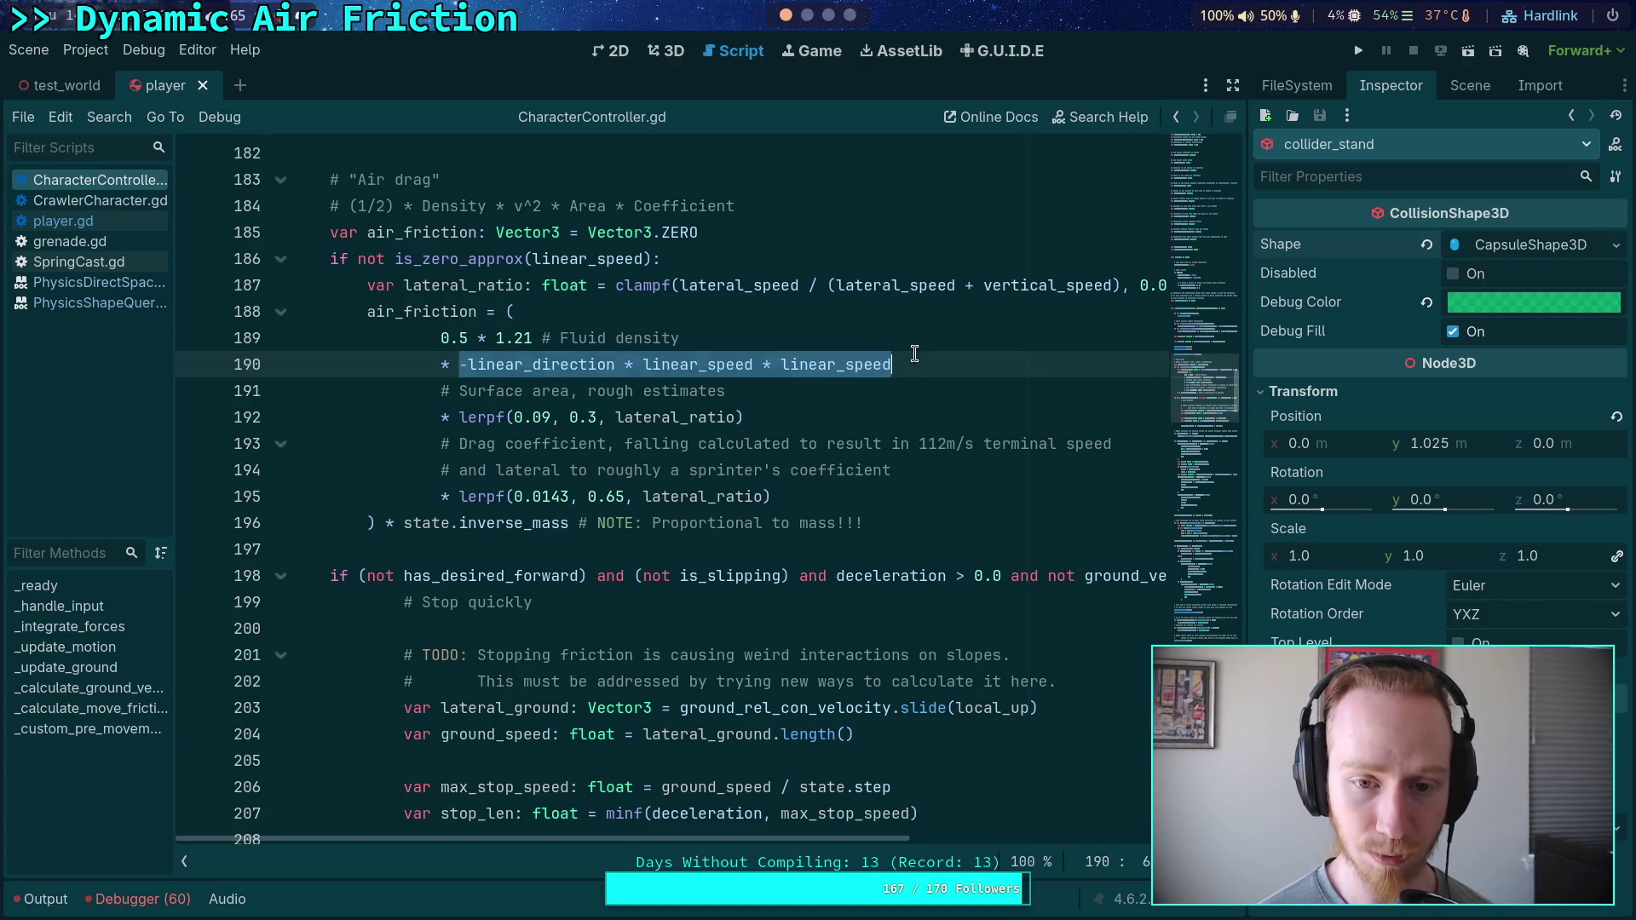
pyautogui.click(828, 15)
pyautogui.click(808, 15)
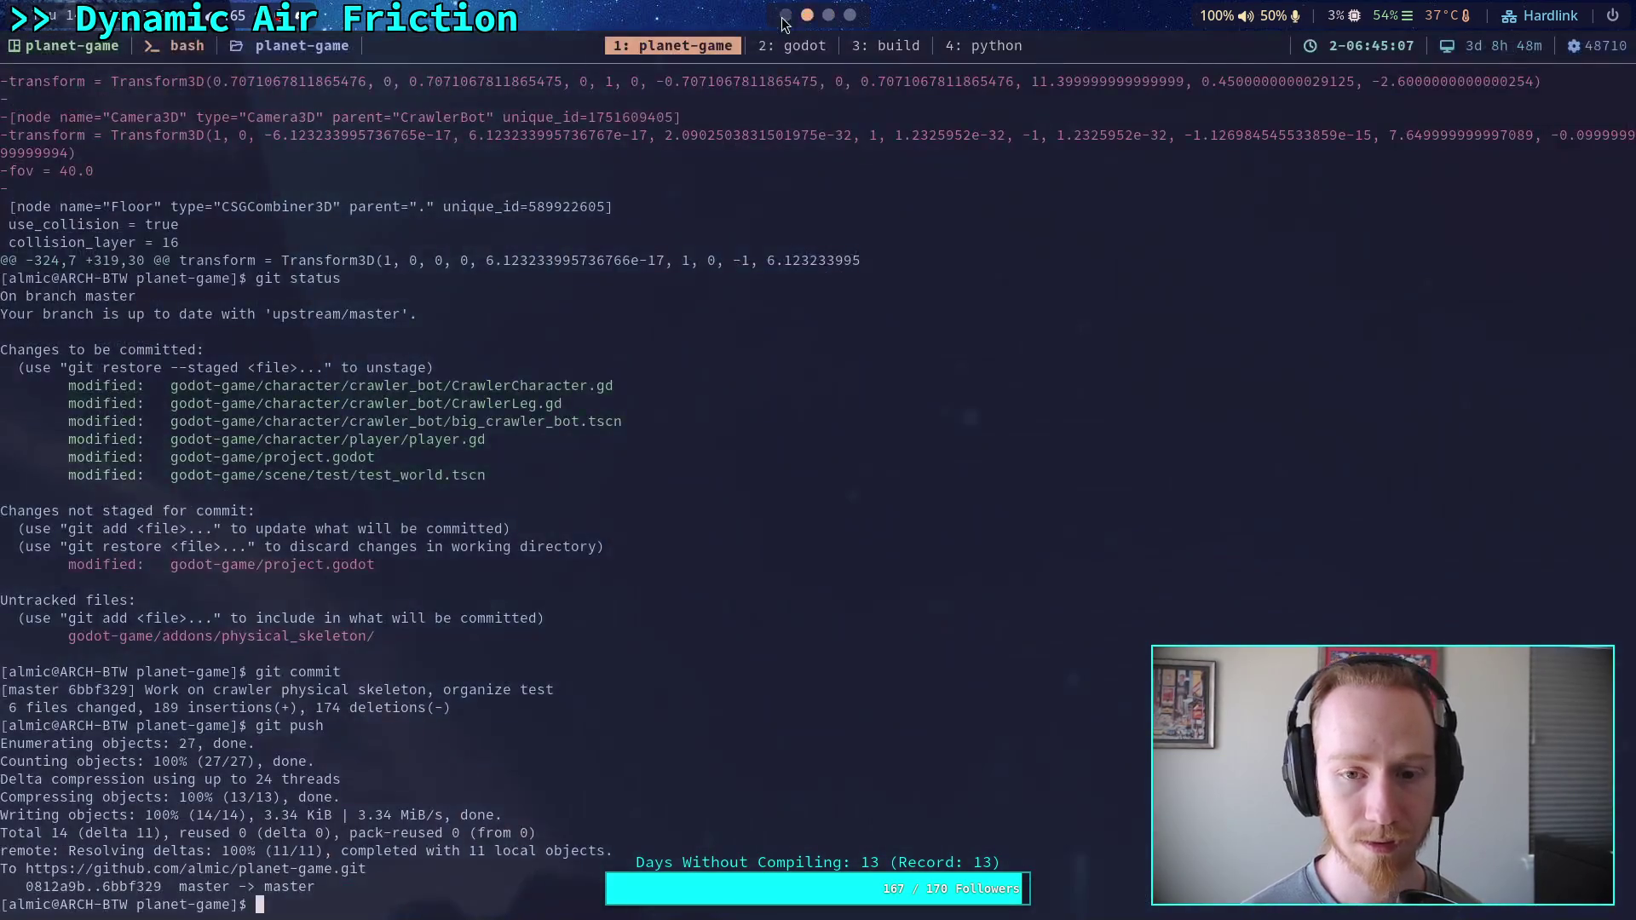
pyautogui.click(785, 15)
pyautogui.click(849, 15)
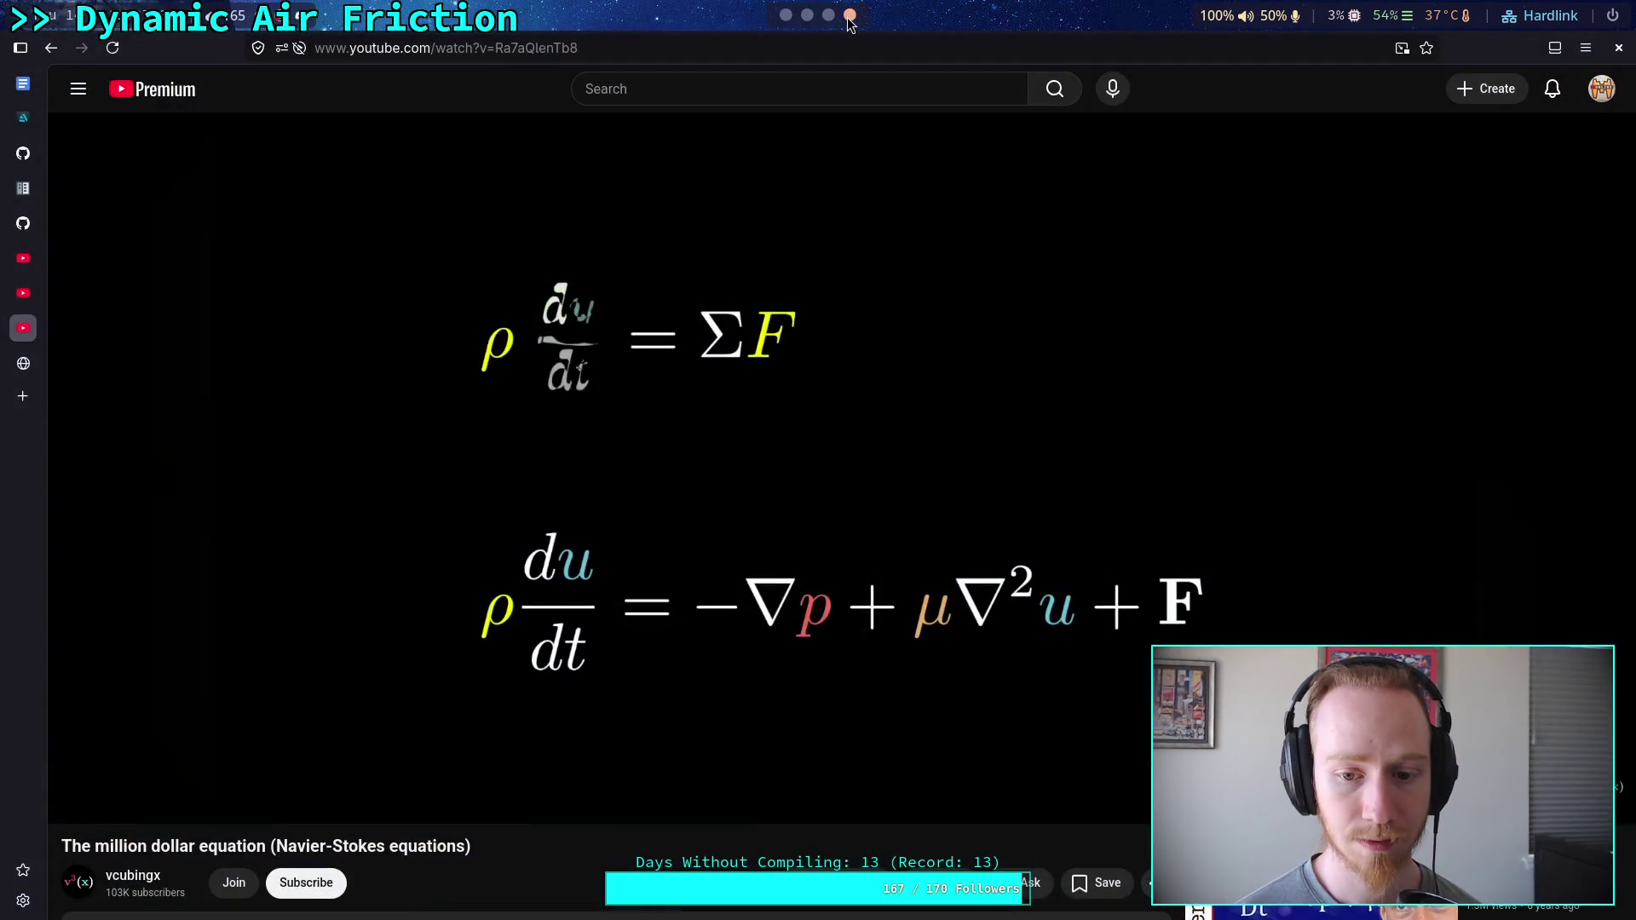
pyautogui.click(781, 19)
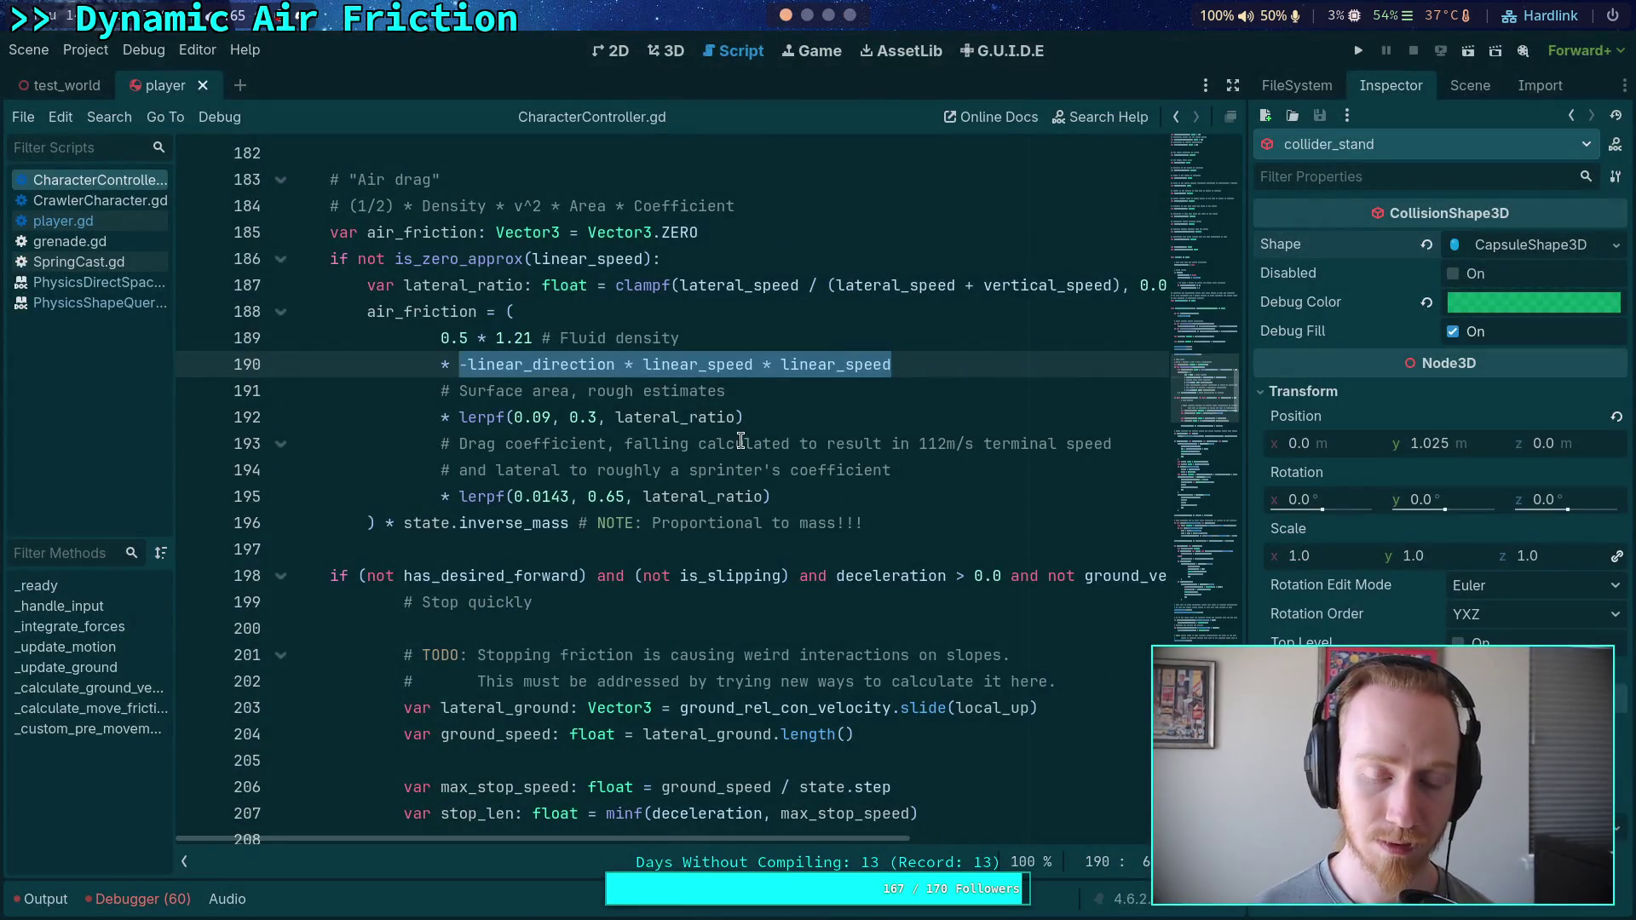
pyautogui.click(828, 15)
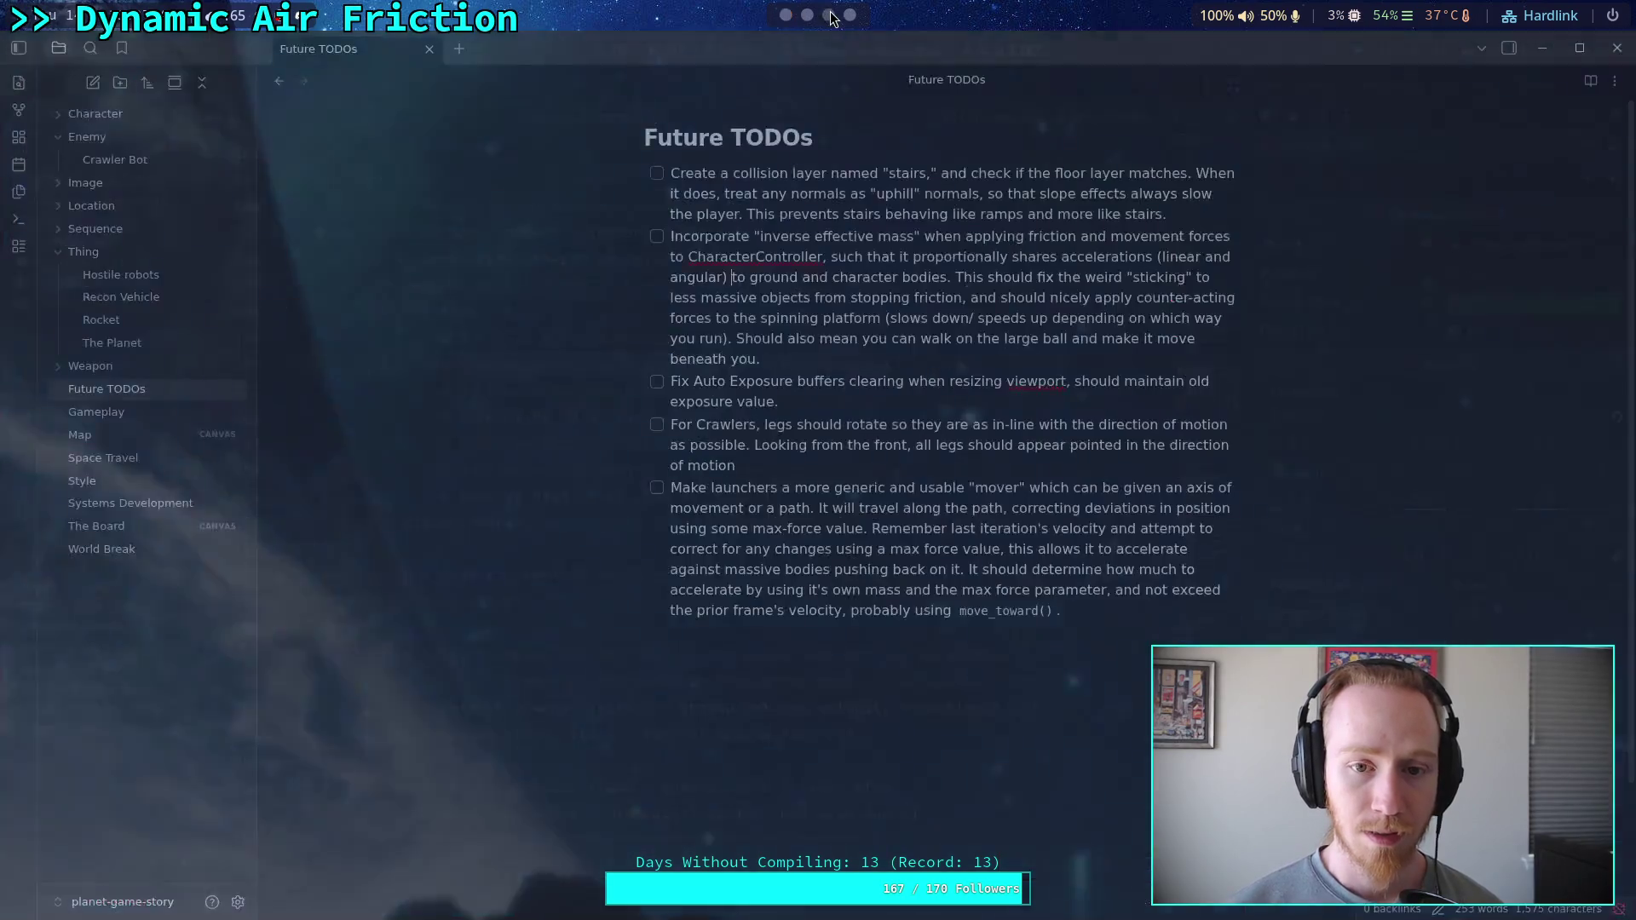
pyautogui.click(807, 15)
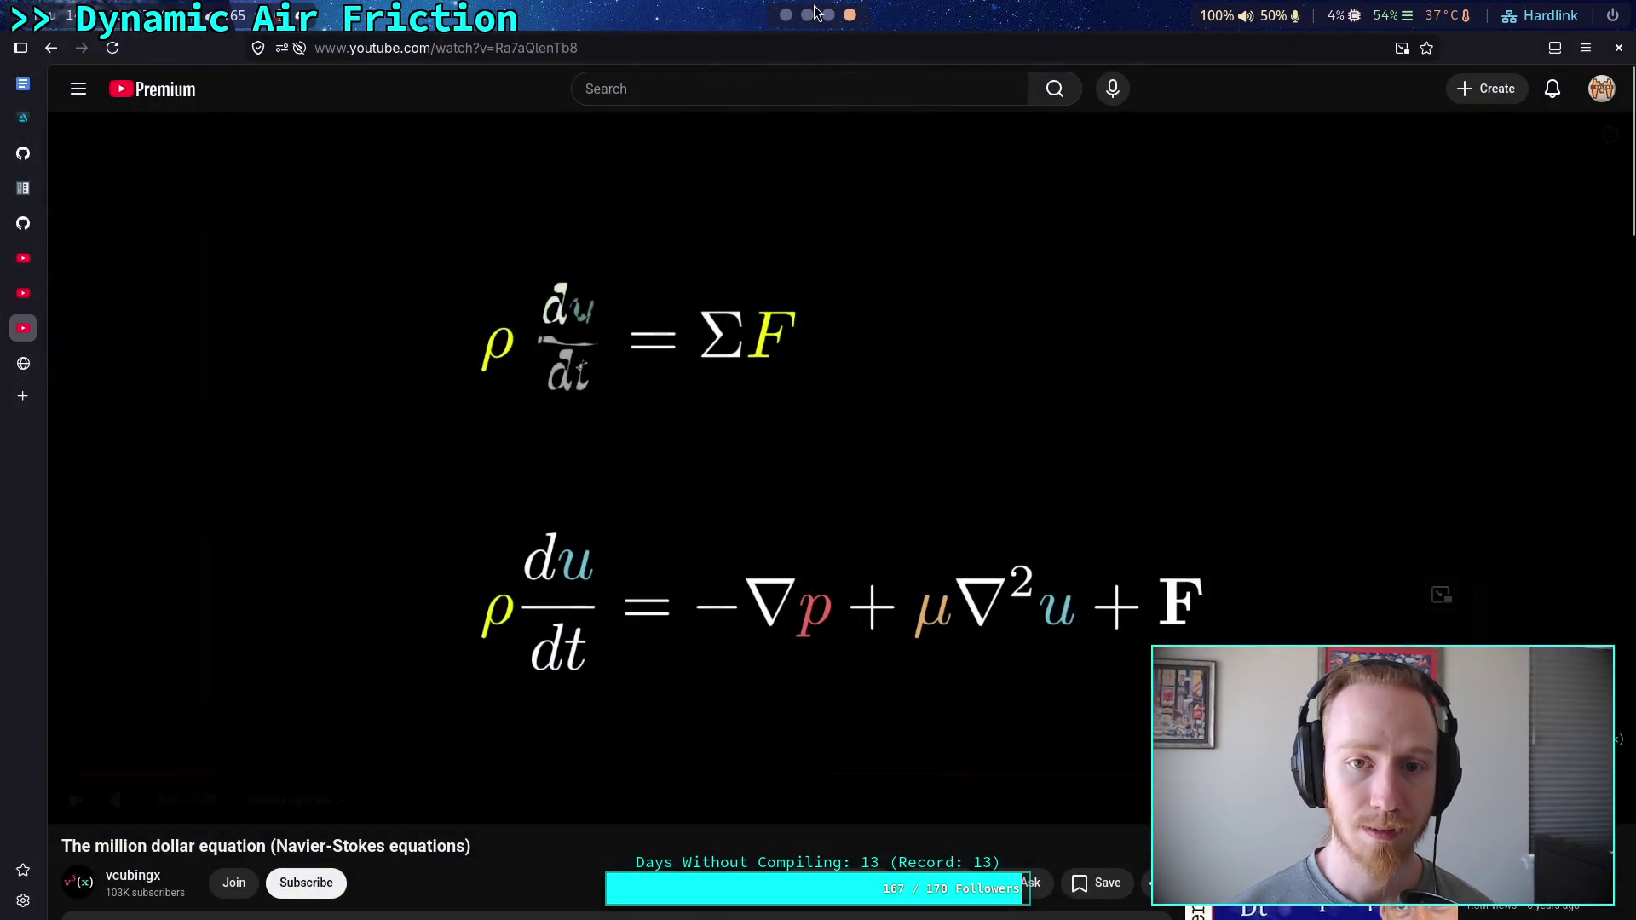
pyautogui.click(787, 16)
pyautogui.click(767, 469)
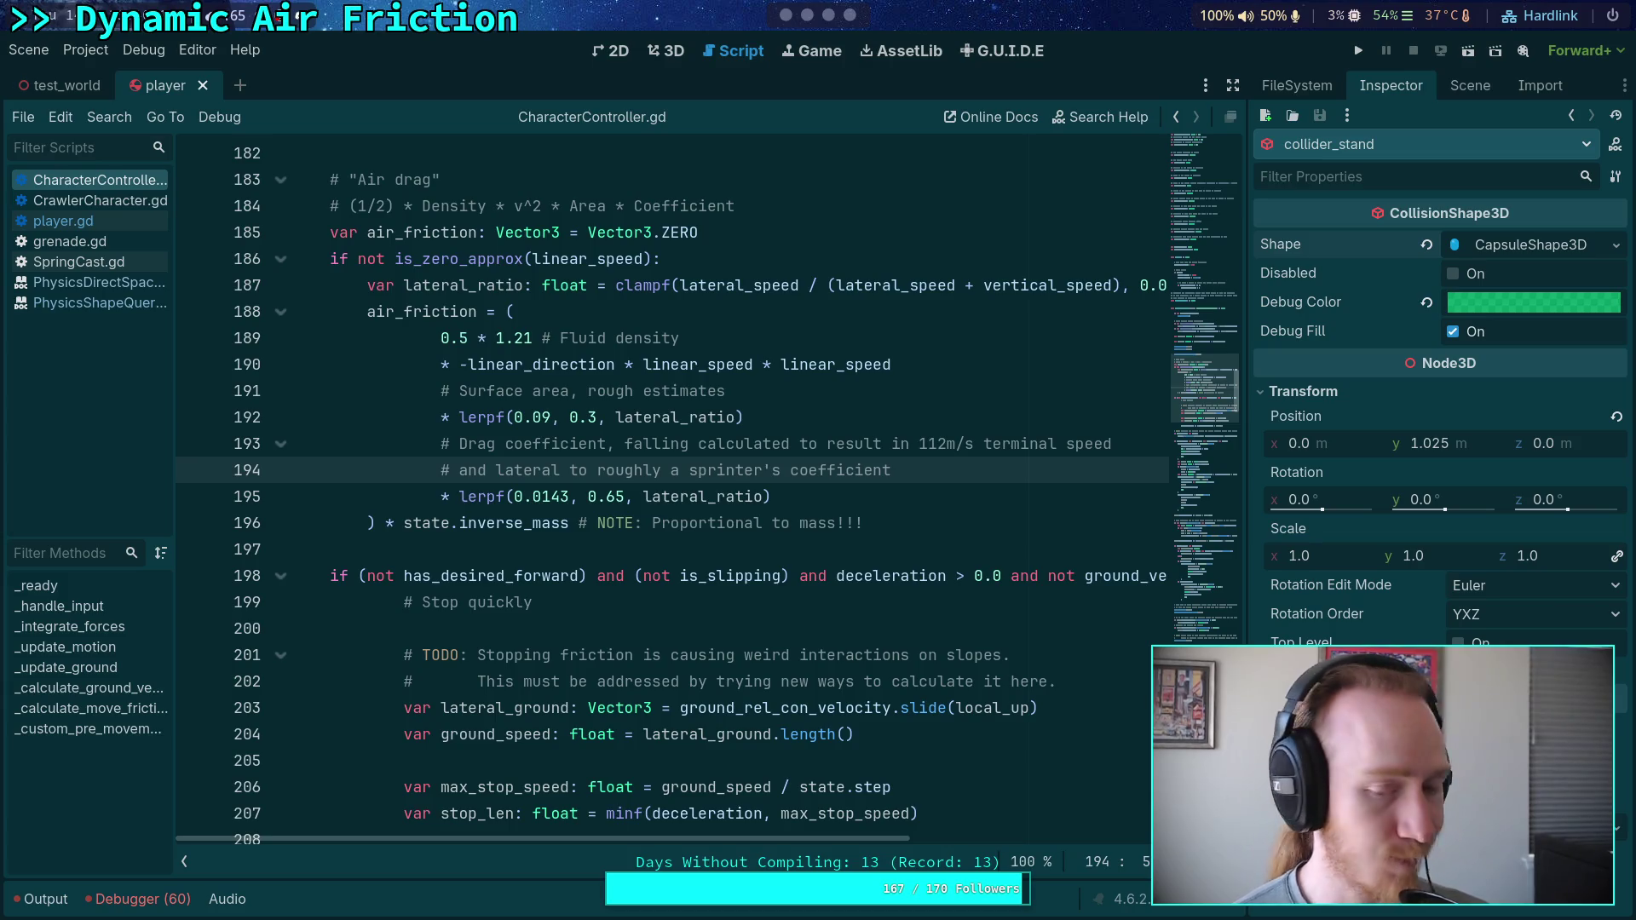
pyautogui.moveTo(723, 741)
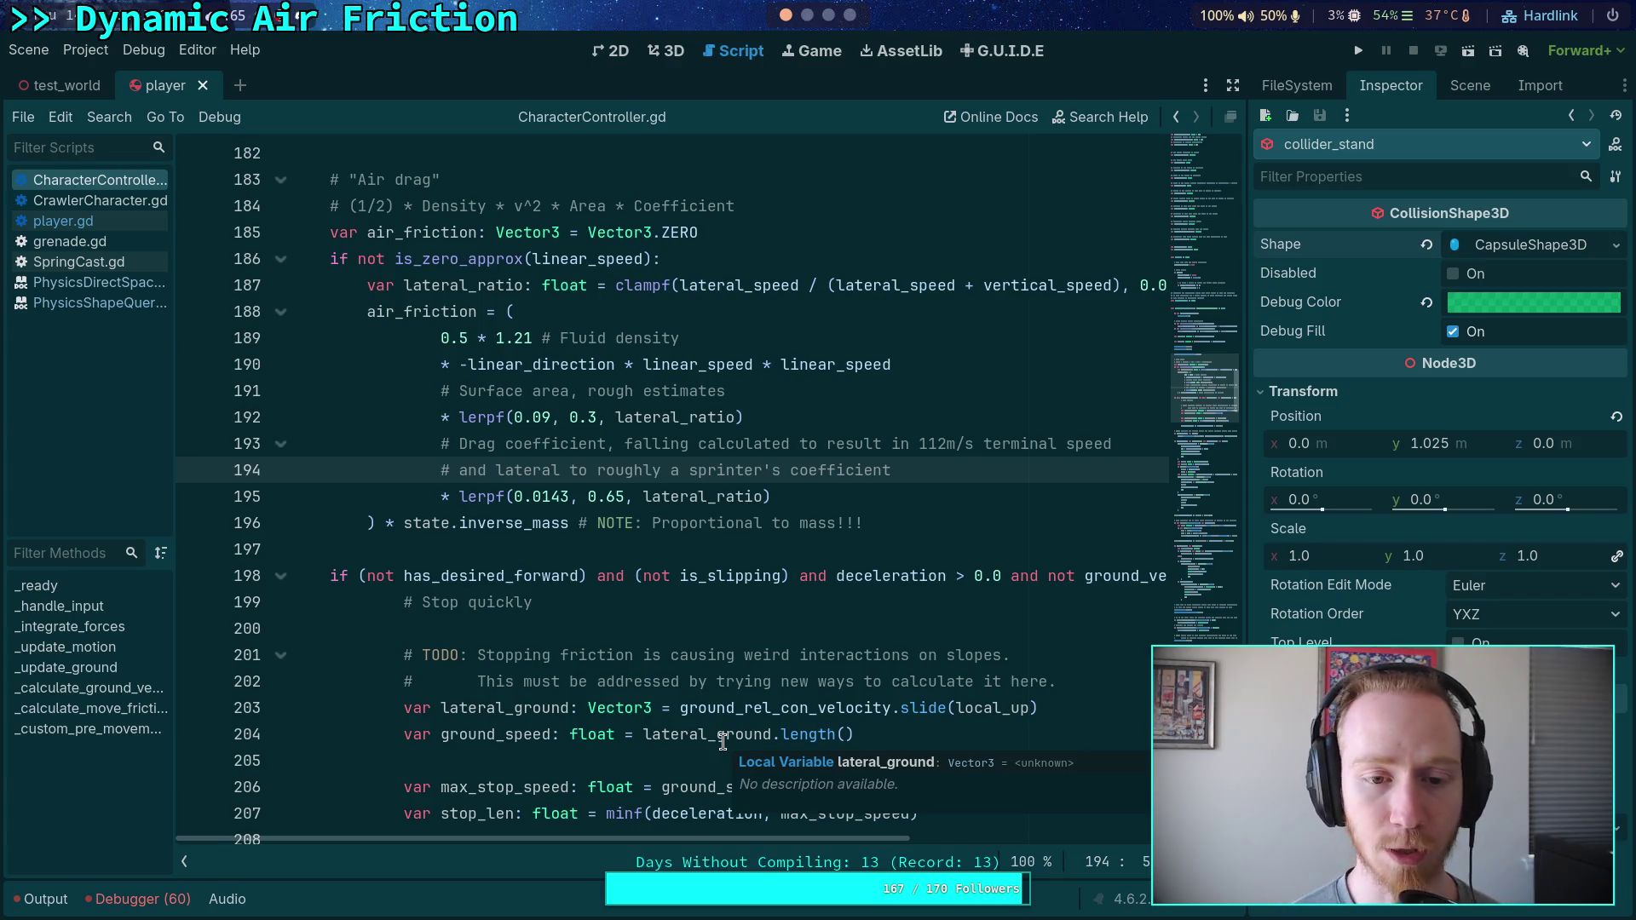
pyautogui.click(851, 15)
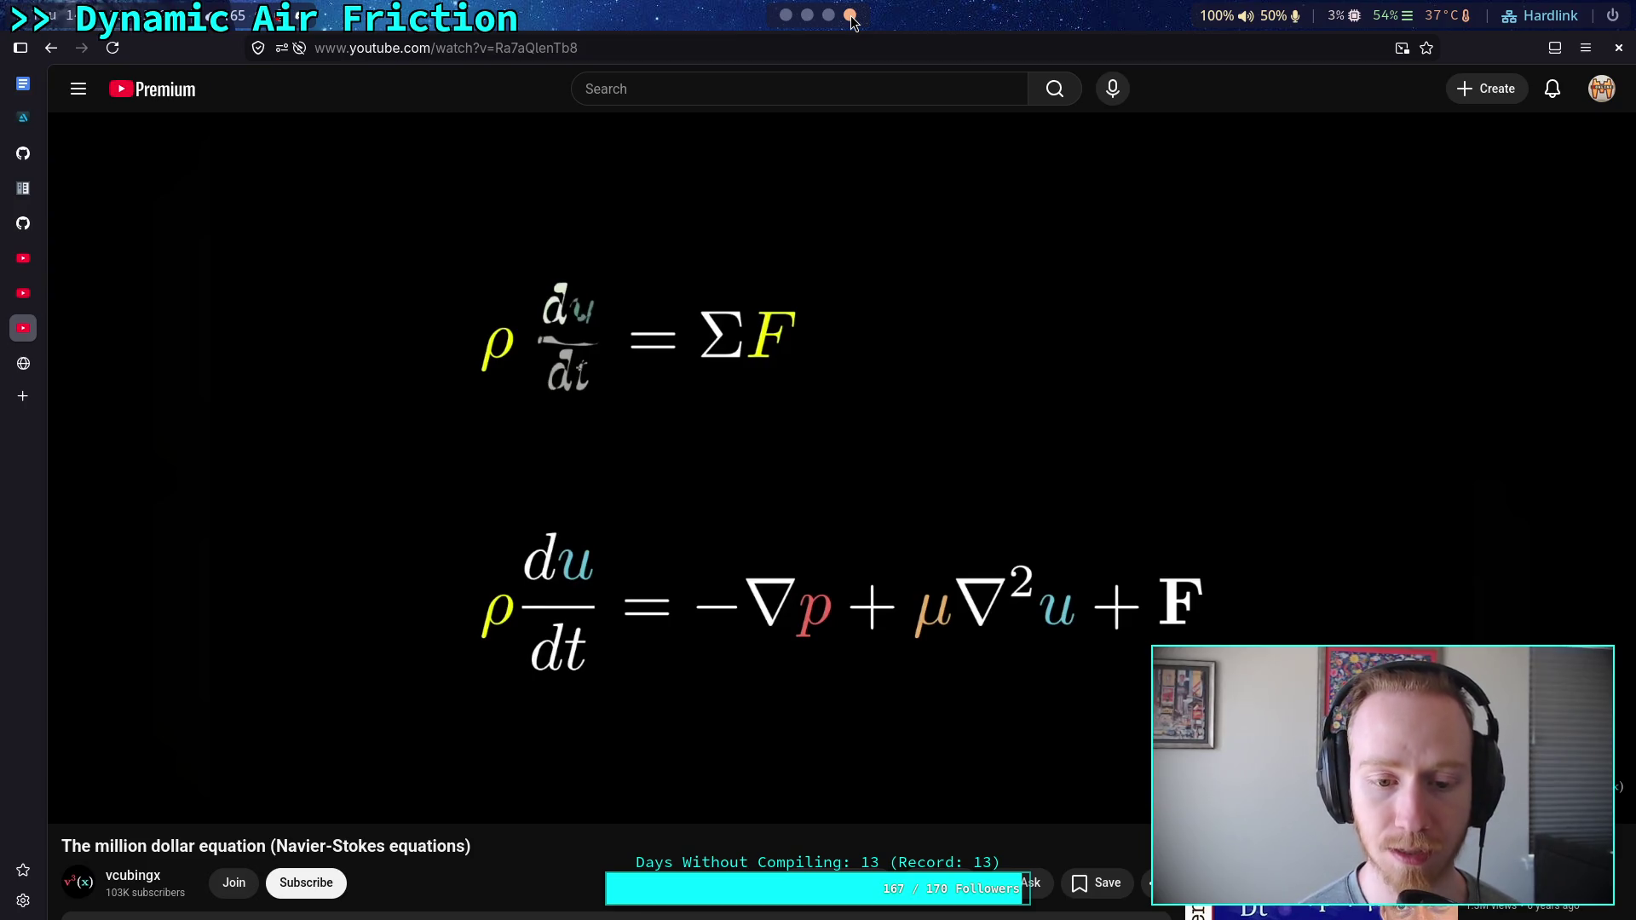
pyautogui.click(789, 15)
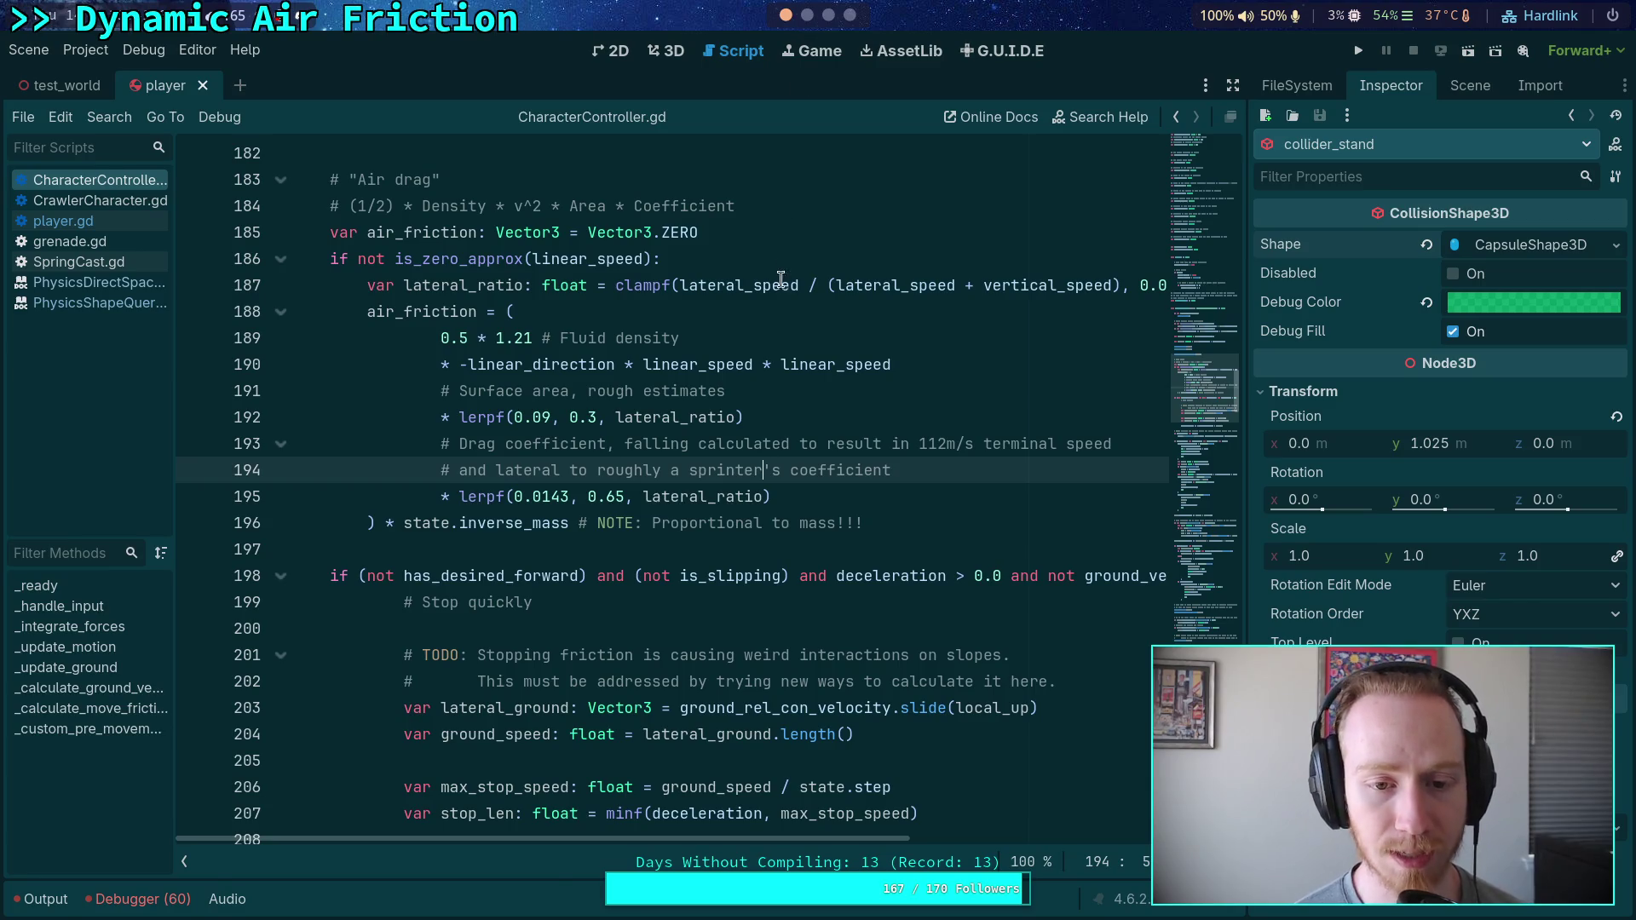
pyautogui.moveTo(760, 279)
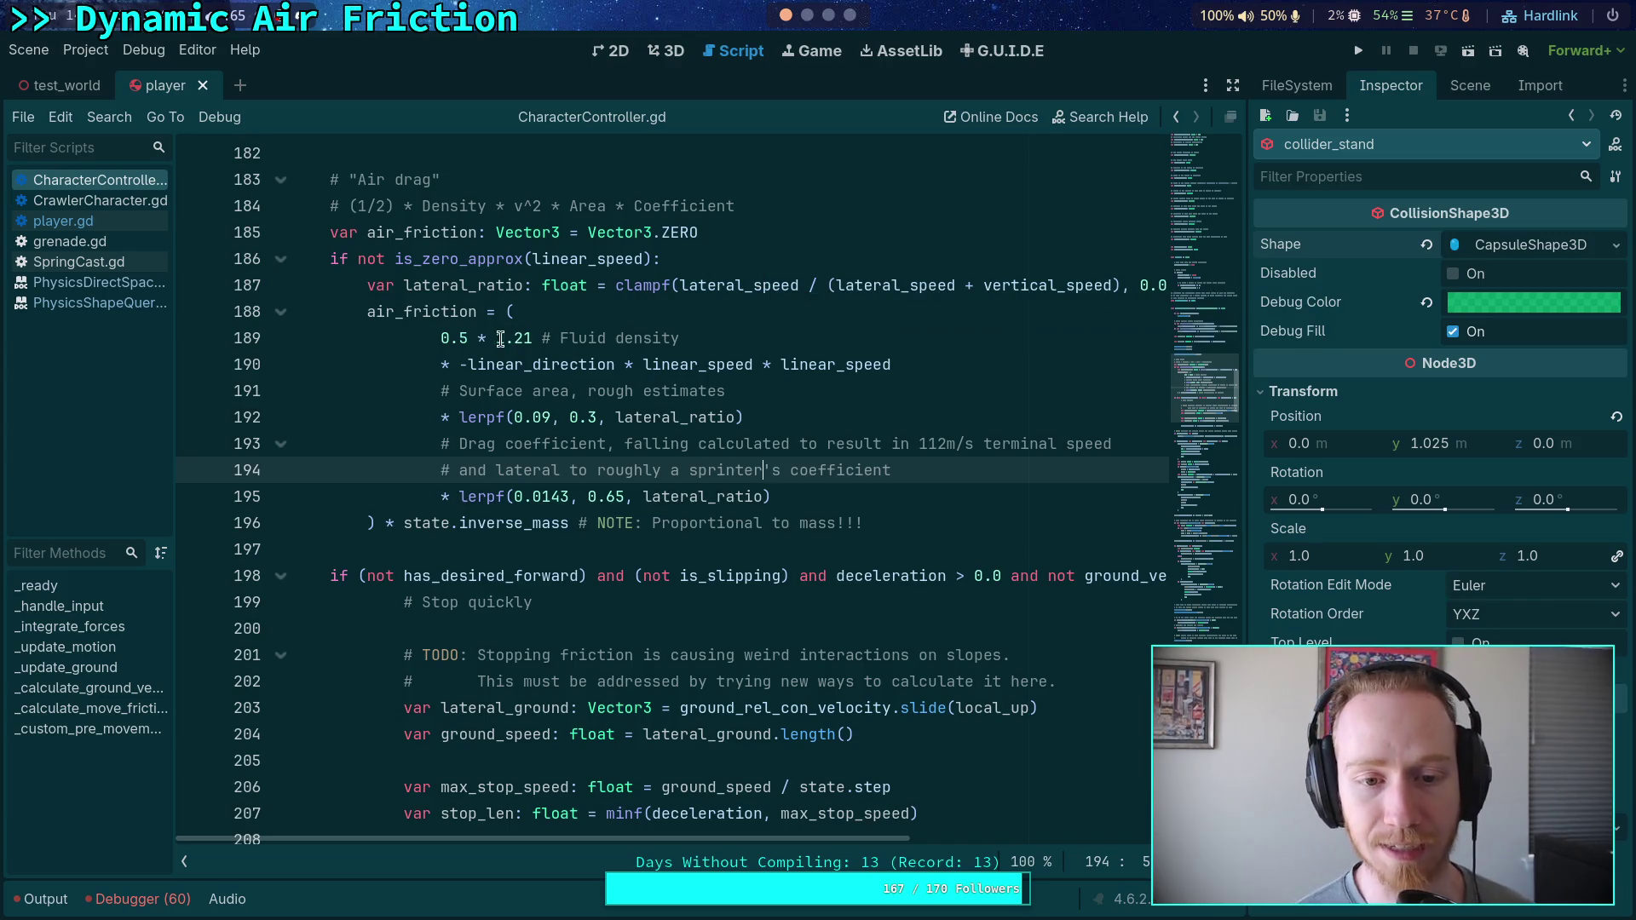
pyautogui.moveTo(459, 364); pyautogui.dragTo(915, 364)
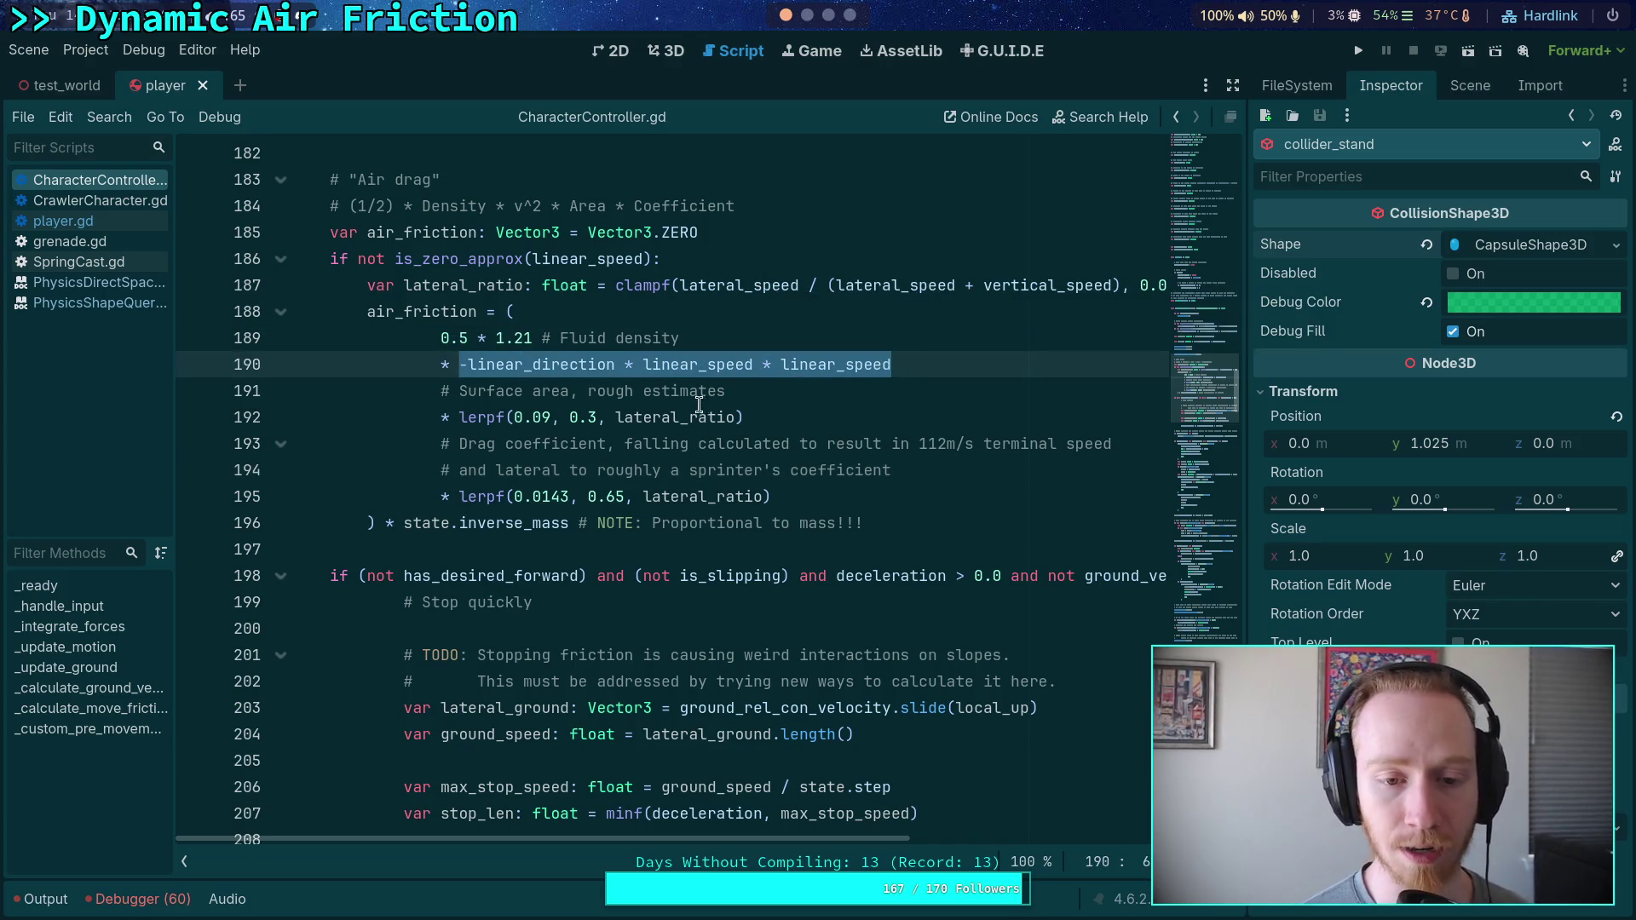
pyautogui.moveTo(458, 417)
pyautogui.mouseDown()
pyautogui.moveTo(757, 416)
pyautogui.moveTo(460, 418)
pyautogui.mouseUp()
pyautogui.moveTo(492, 404)
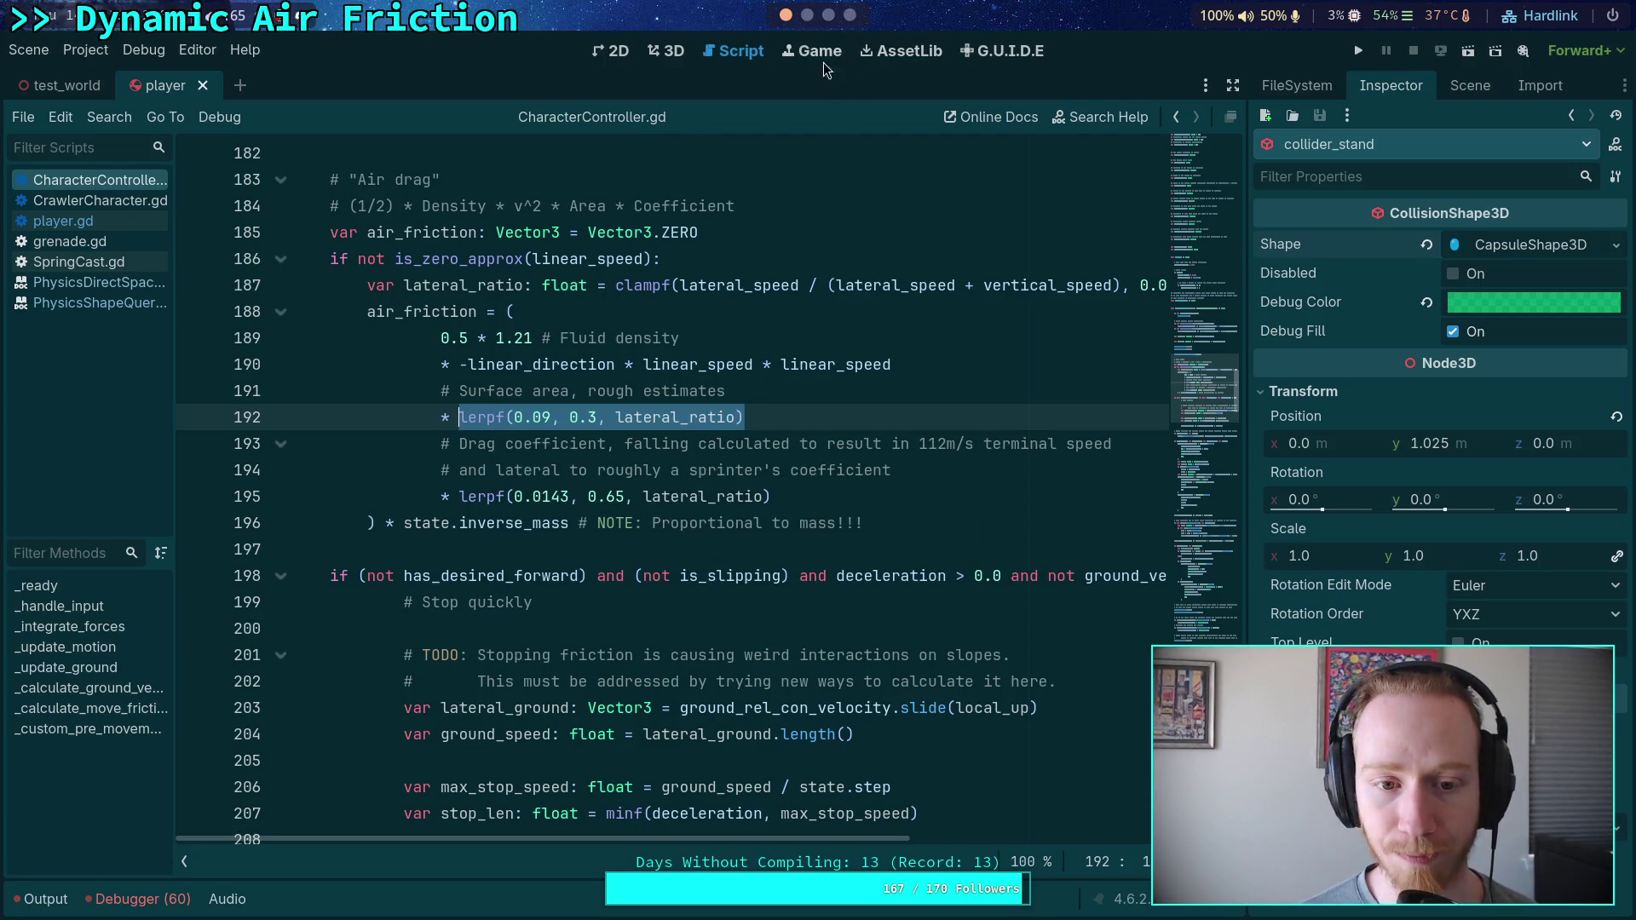
pyautogui.moveTo(439, 338); pyautogui.dragTo(855, 367)
pyautogui.moveTo(793, 497); pyautogui.dragTo(435, 497)
pyautogui.moveTo(923, 364); pyautogui.dragTo(441, 338)
pyautogui.moveTo(439, 424)
pyautogui.mouseDown()
pyautogui.moveTo(478, 445)
pyautogui.moveTo(771, 422)
pyautogui.moveTo(439, 391)
pyautogui.mouseUp()
pyautogui.click(715, 416)
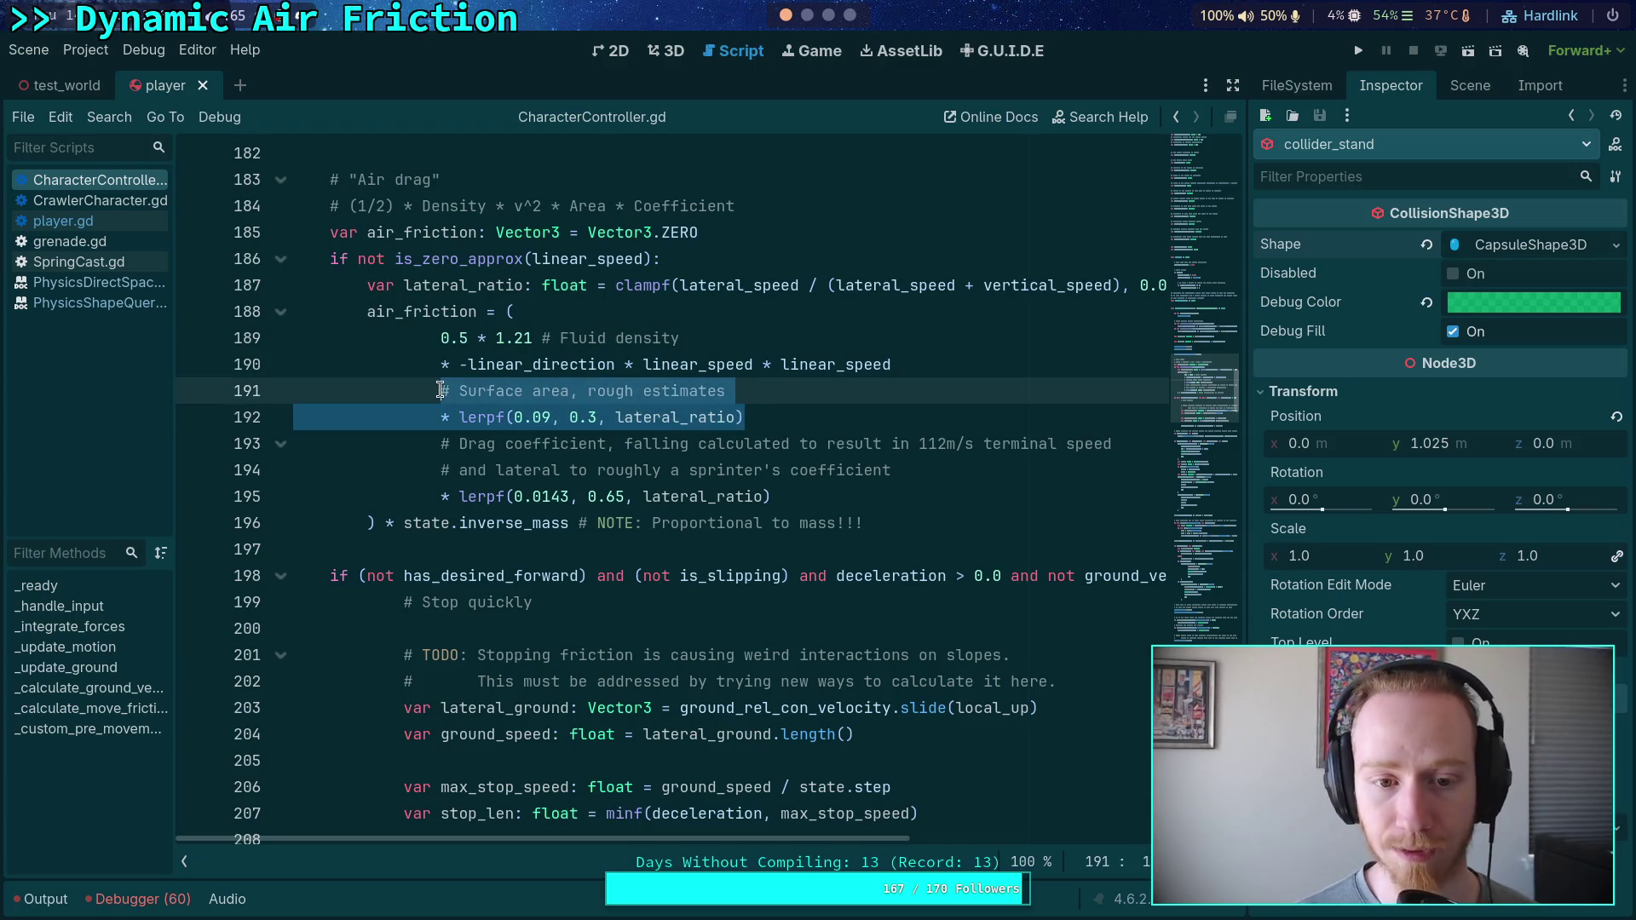
pyautogui.click(573, 417)
pyautogui.moveTo(822, 499); pyautogui.dragTo(435, 499)
pyautogui.doubleClick(449, 338)
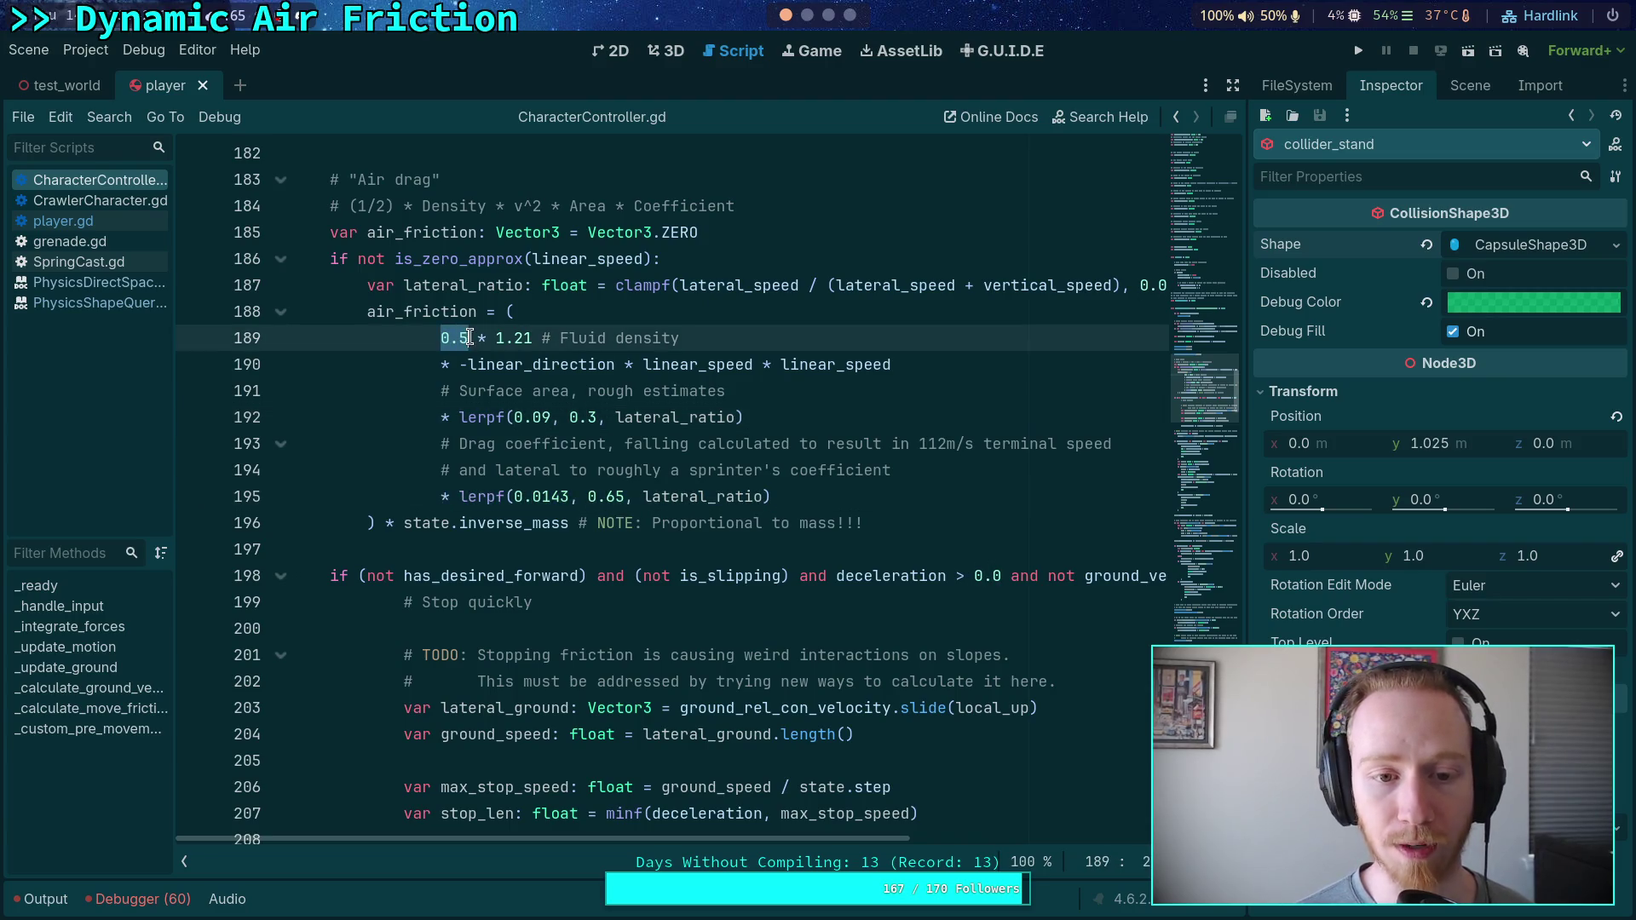
pyautogui.click(807, 14)
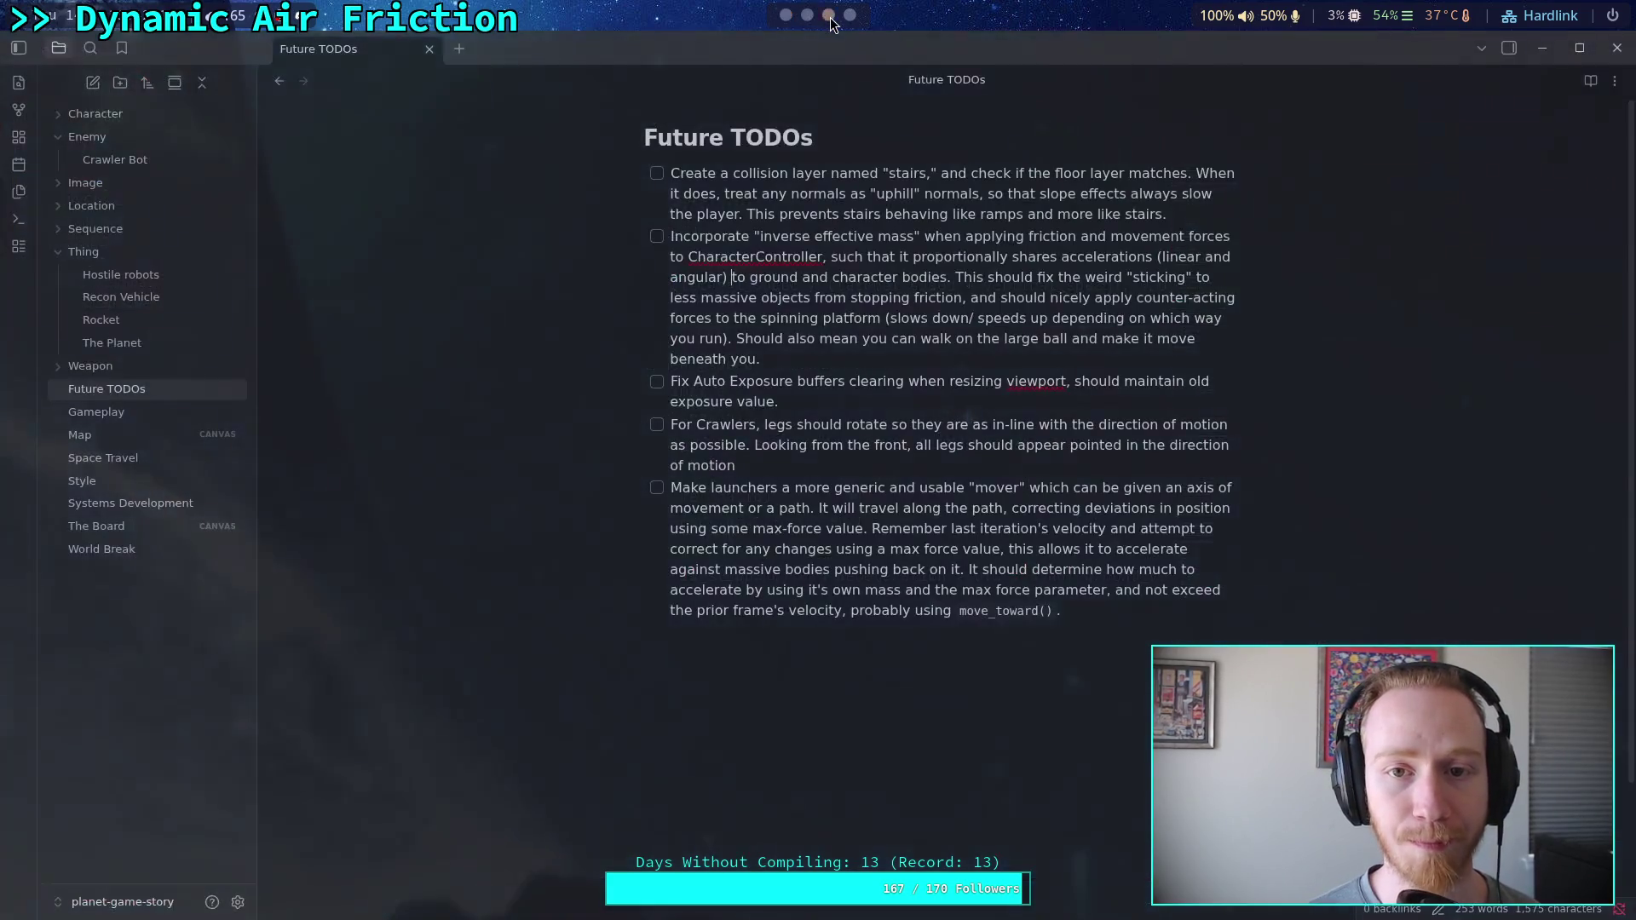
# Resume the Navier-Stokes video, then rewind five seconds to 5:11 and pause on the momentum equations
pyautogui.click(828, 16)
pyautogui.click(838, 17)
pyautogui.moveTo(859, 286)
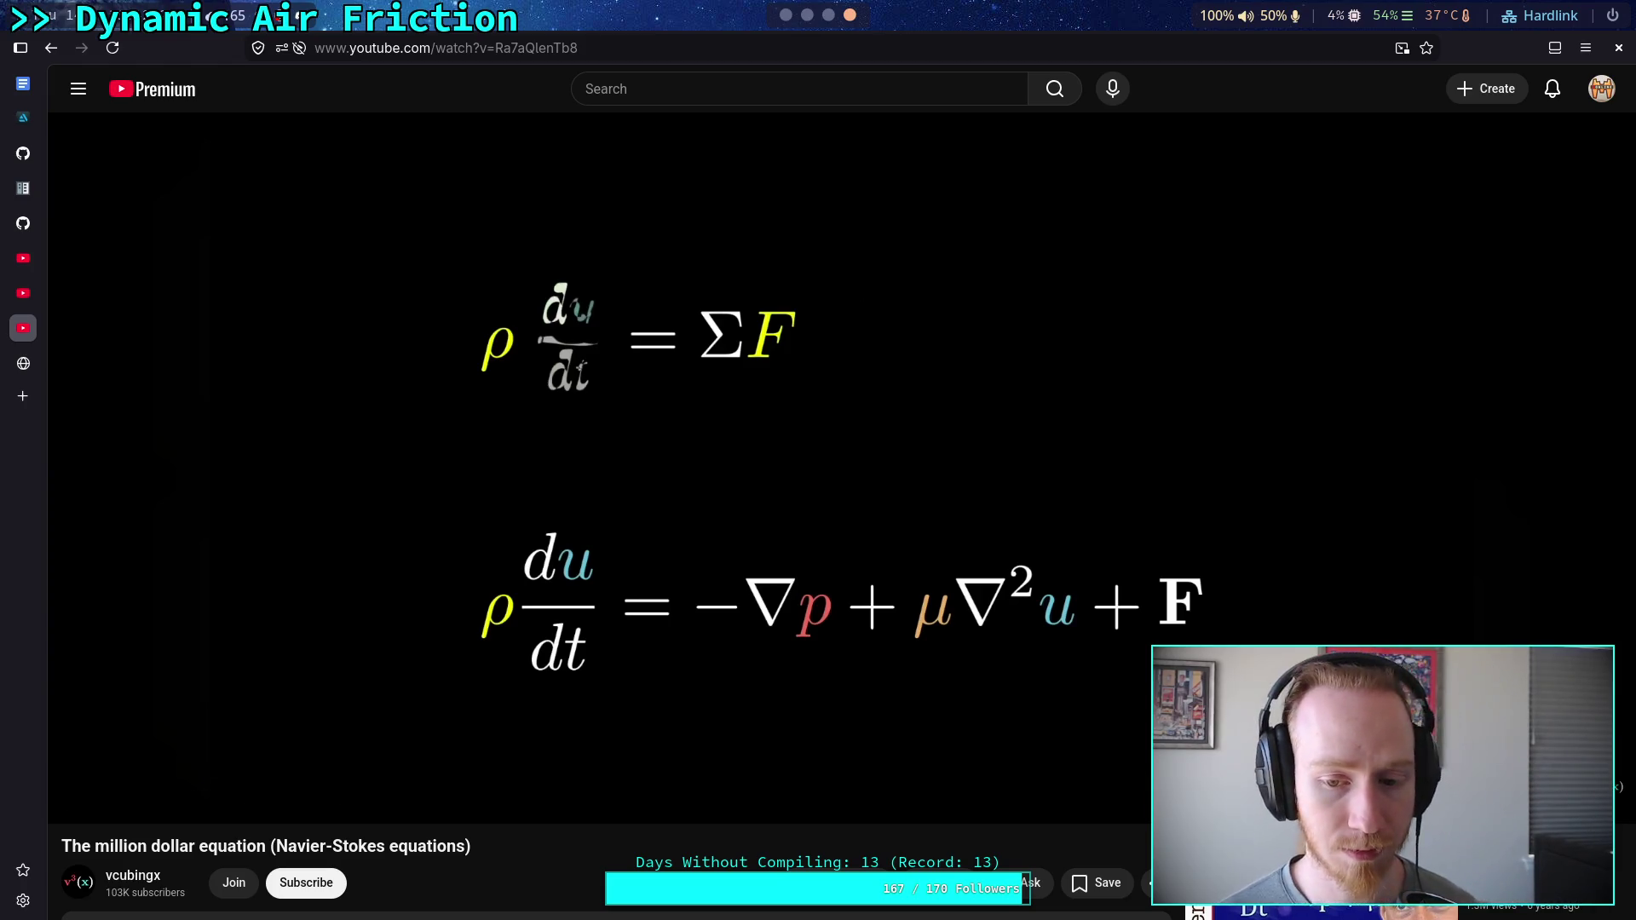
pyautogui.click(847, 446)
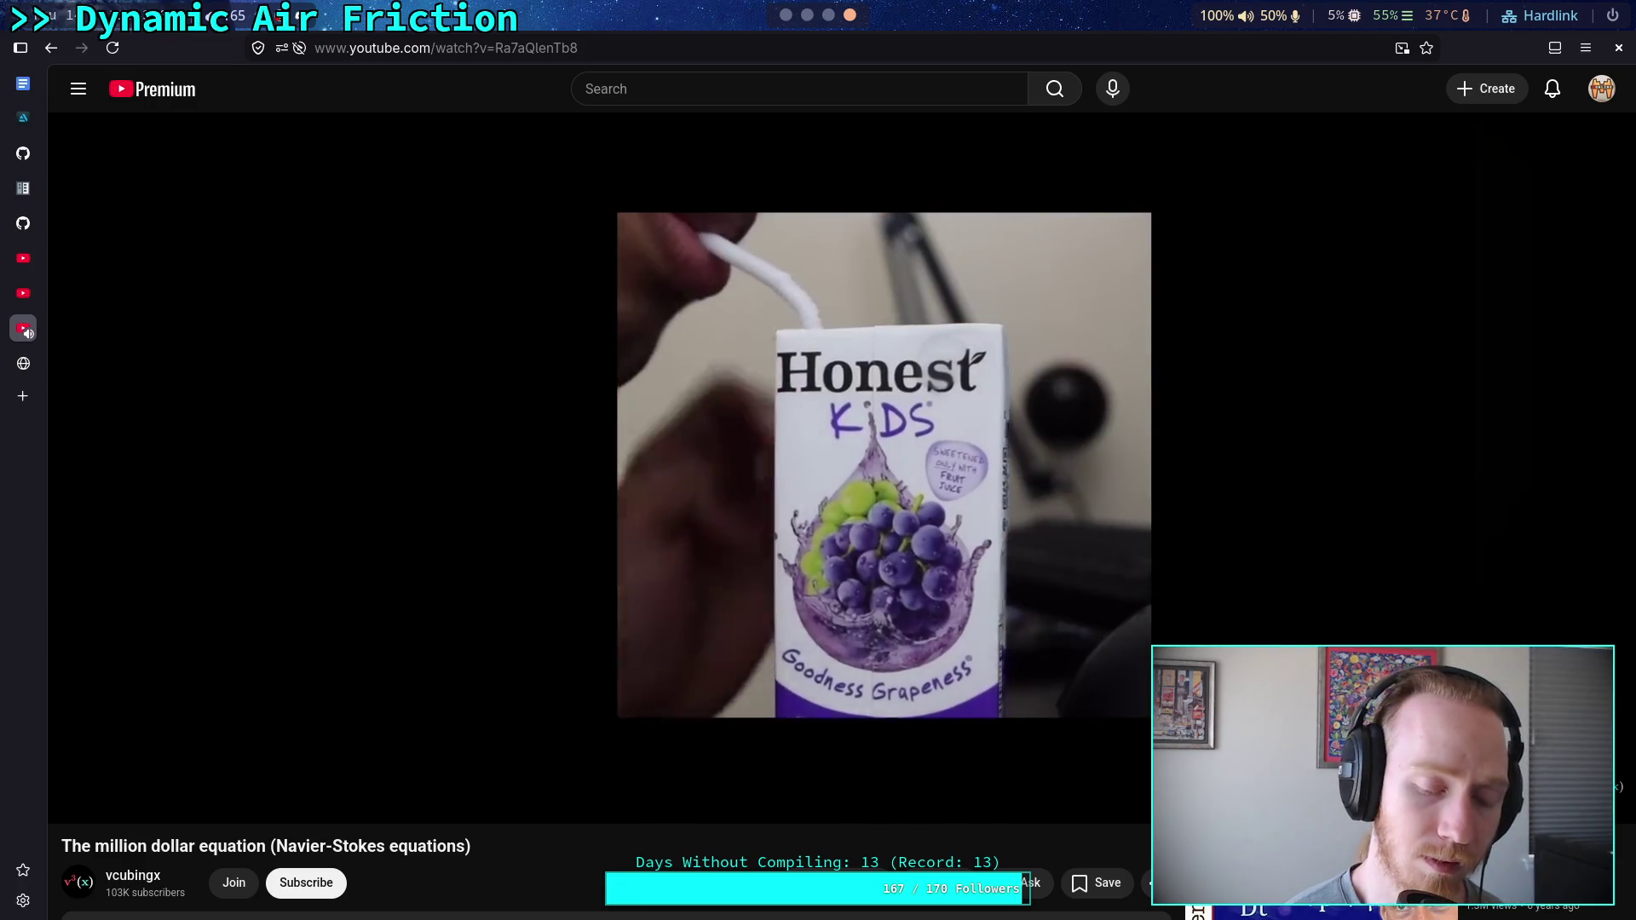
pyautogui.press('Left')
pyautogui.press('space')
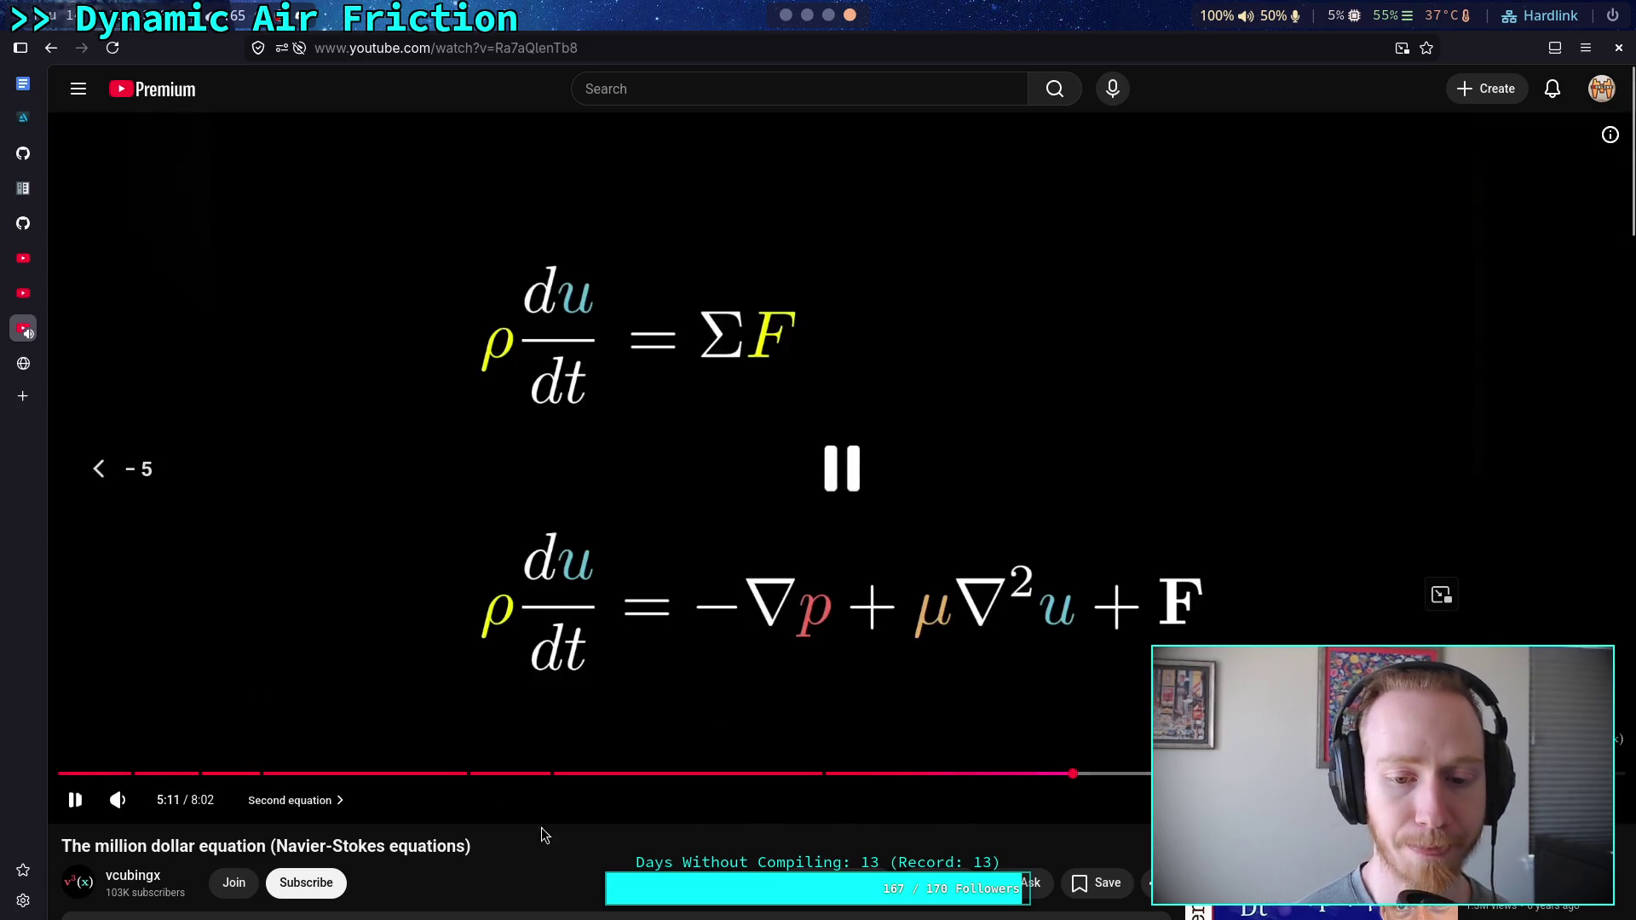
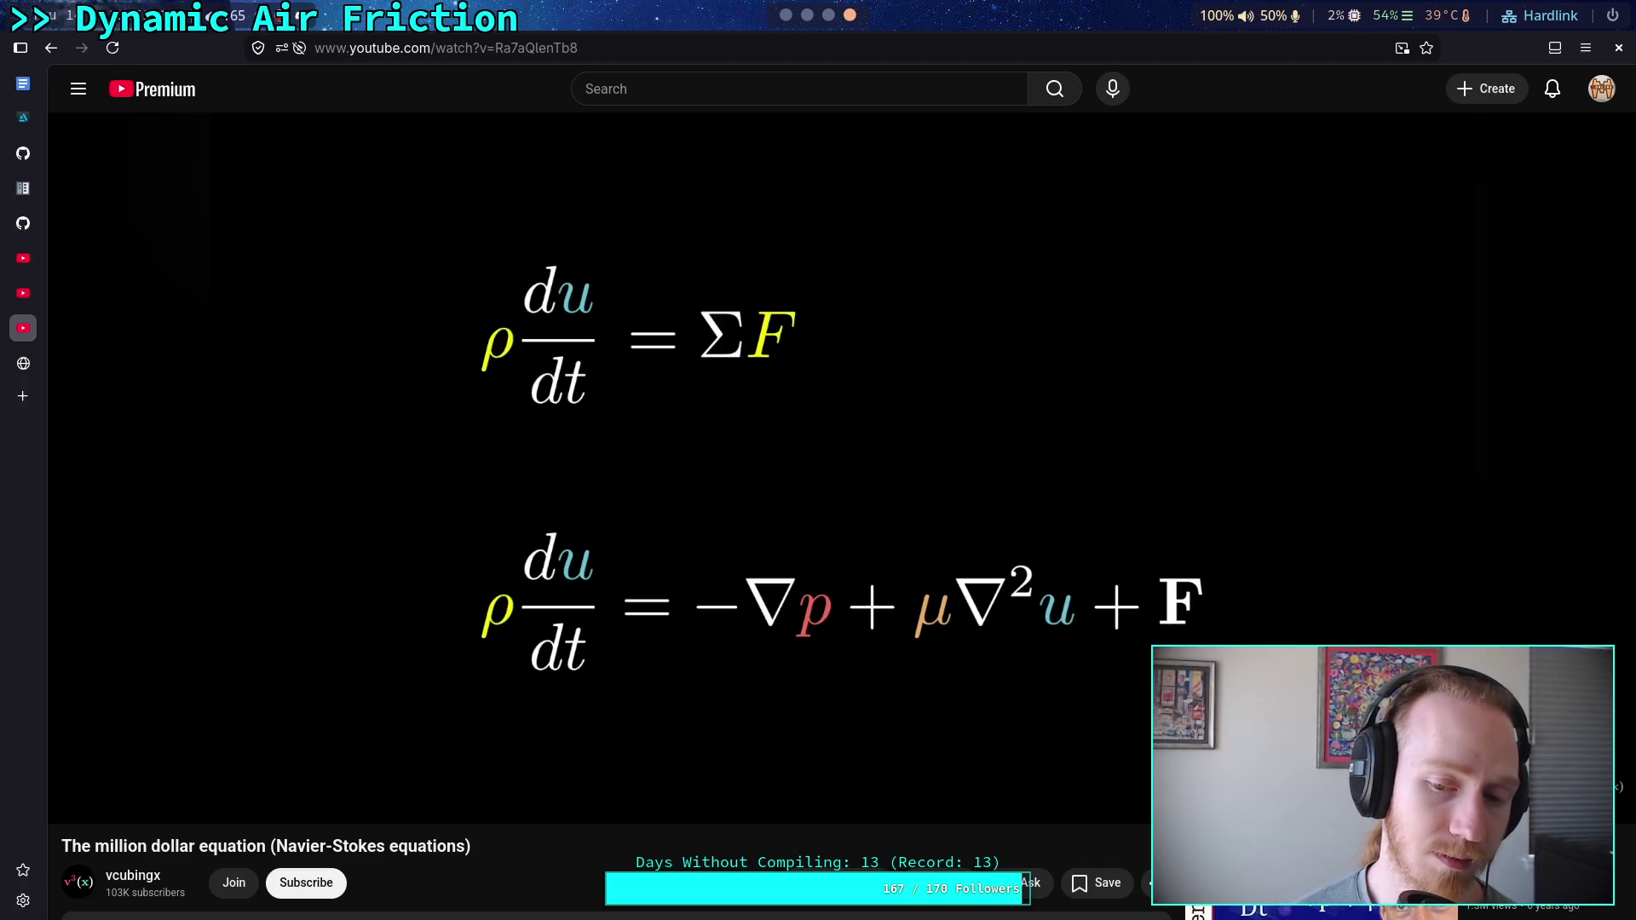
# Play the million dollar equation video, pausing where the −∇p pressure term is highlighted
pyautogui.click(1442, 595)
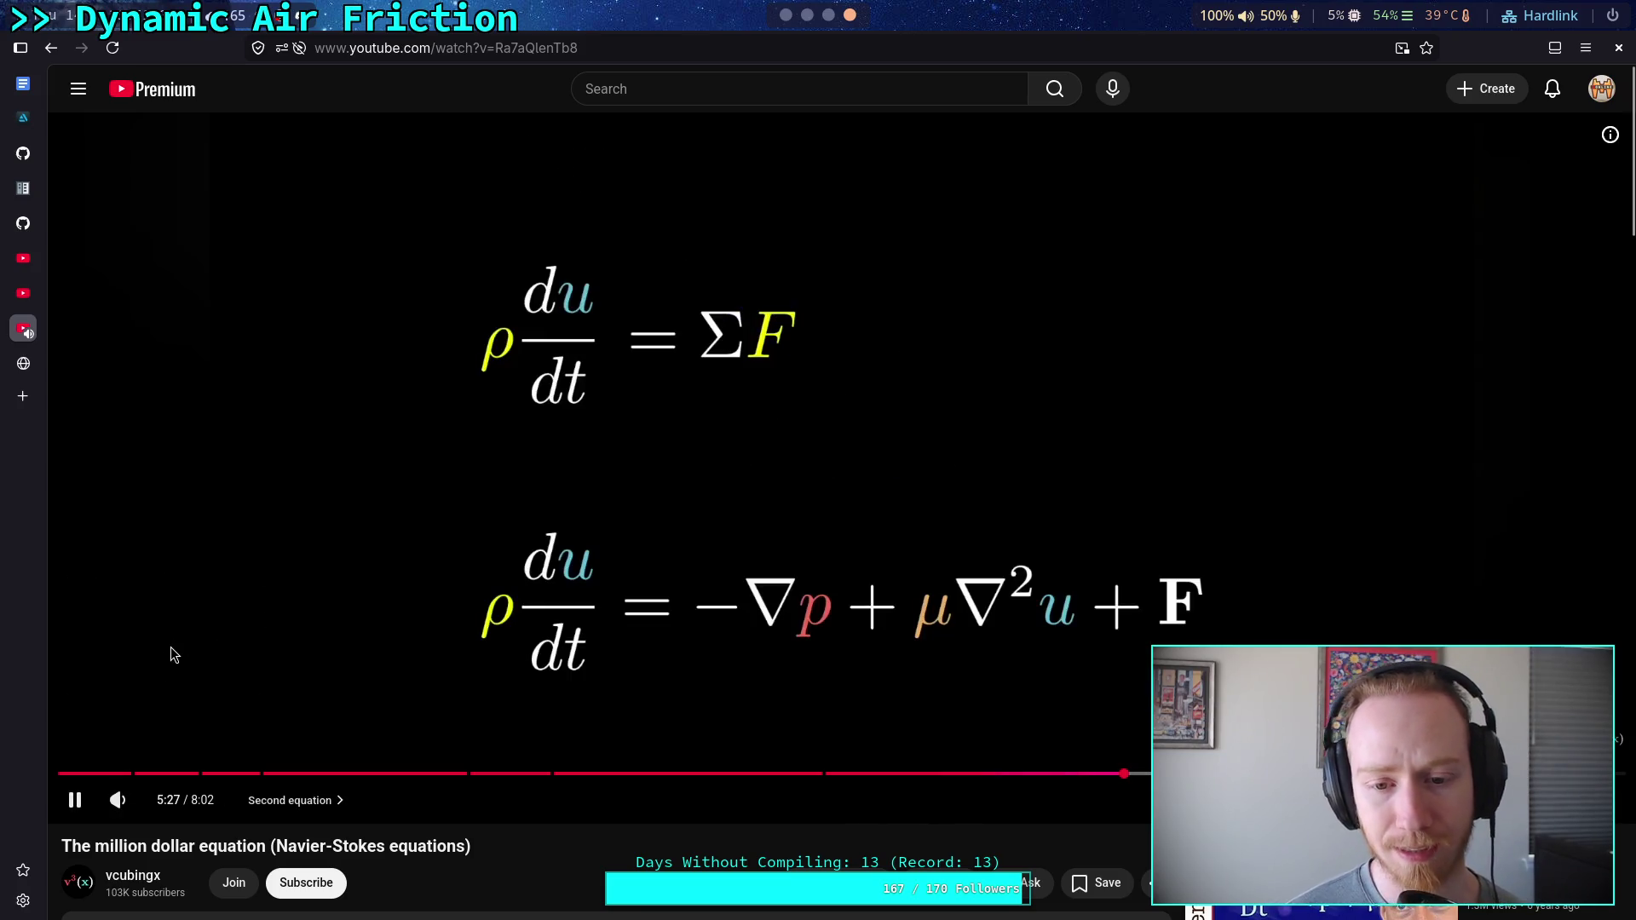
pyautogui.click(176, 639)
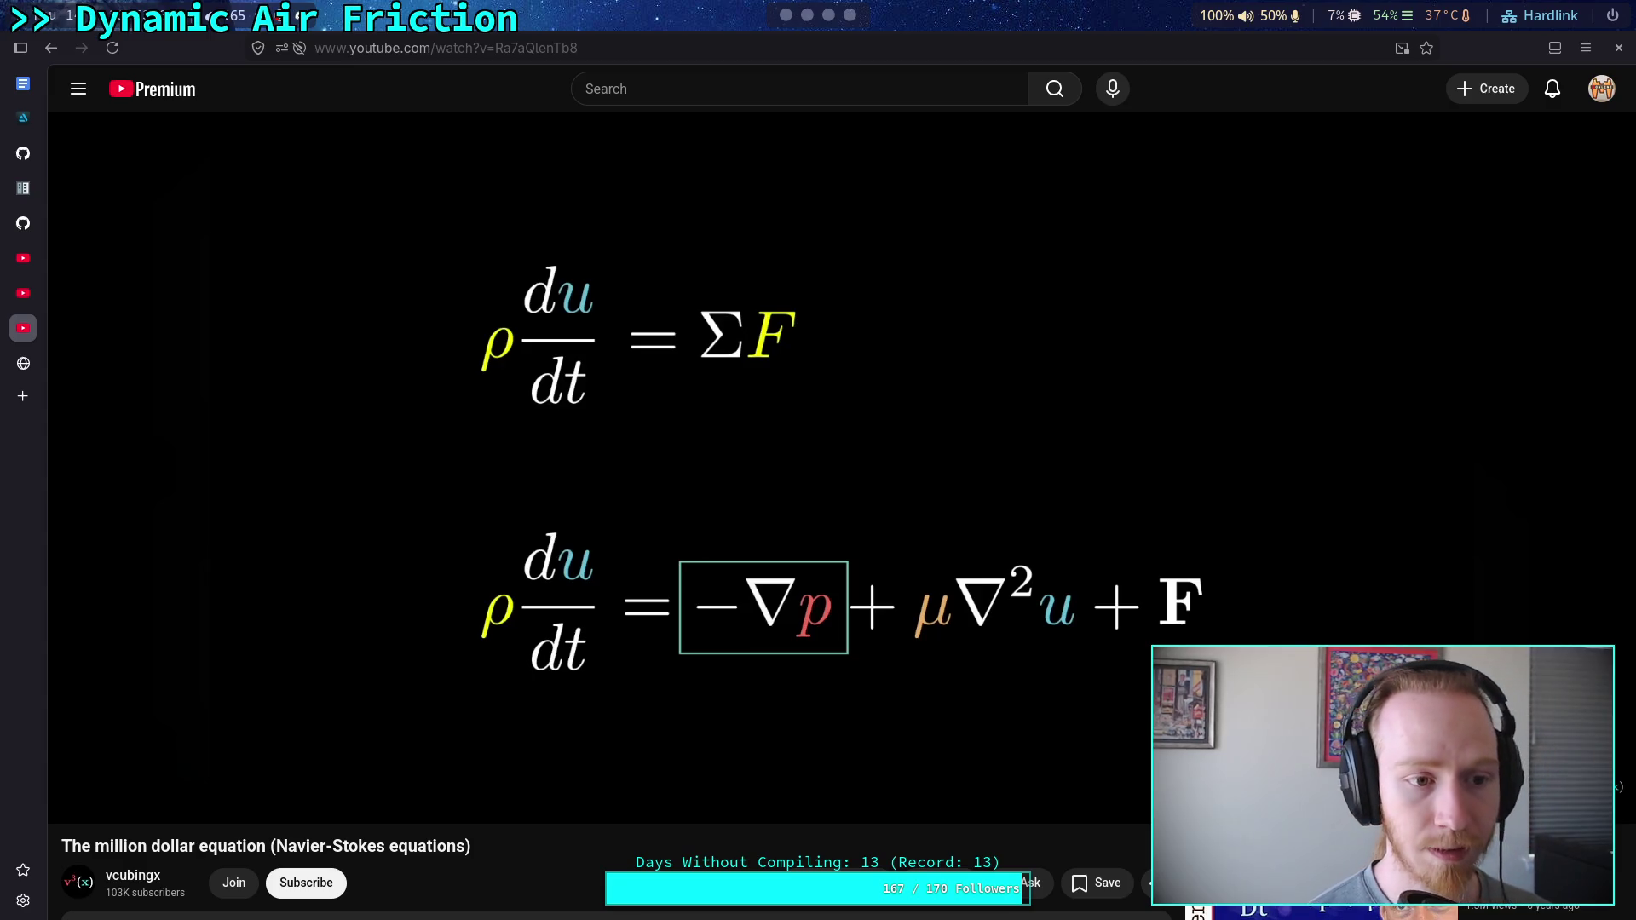
# In a new tab, search Google for 'lift force' and show the image results
pyautogui.click(25, 398)
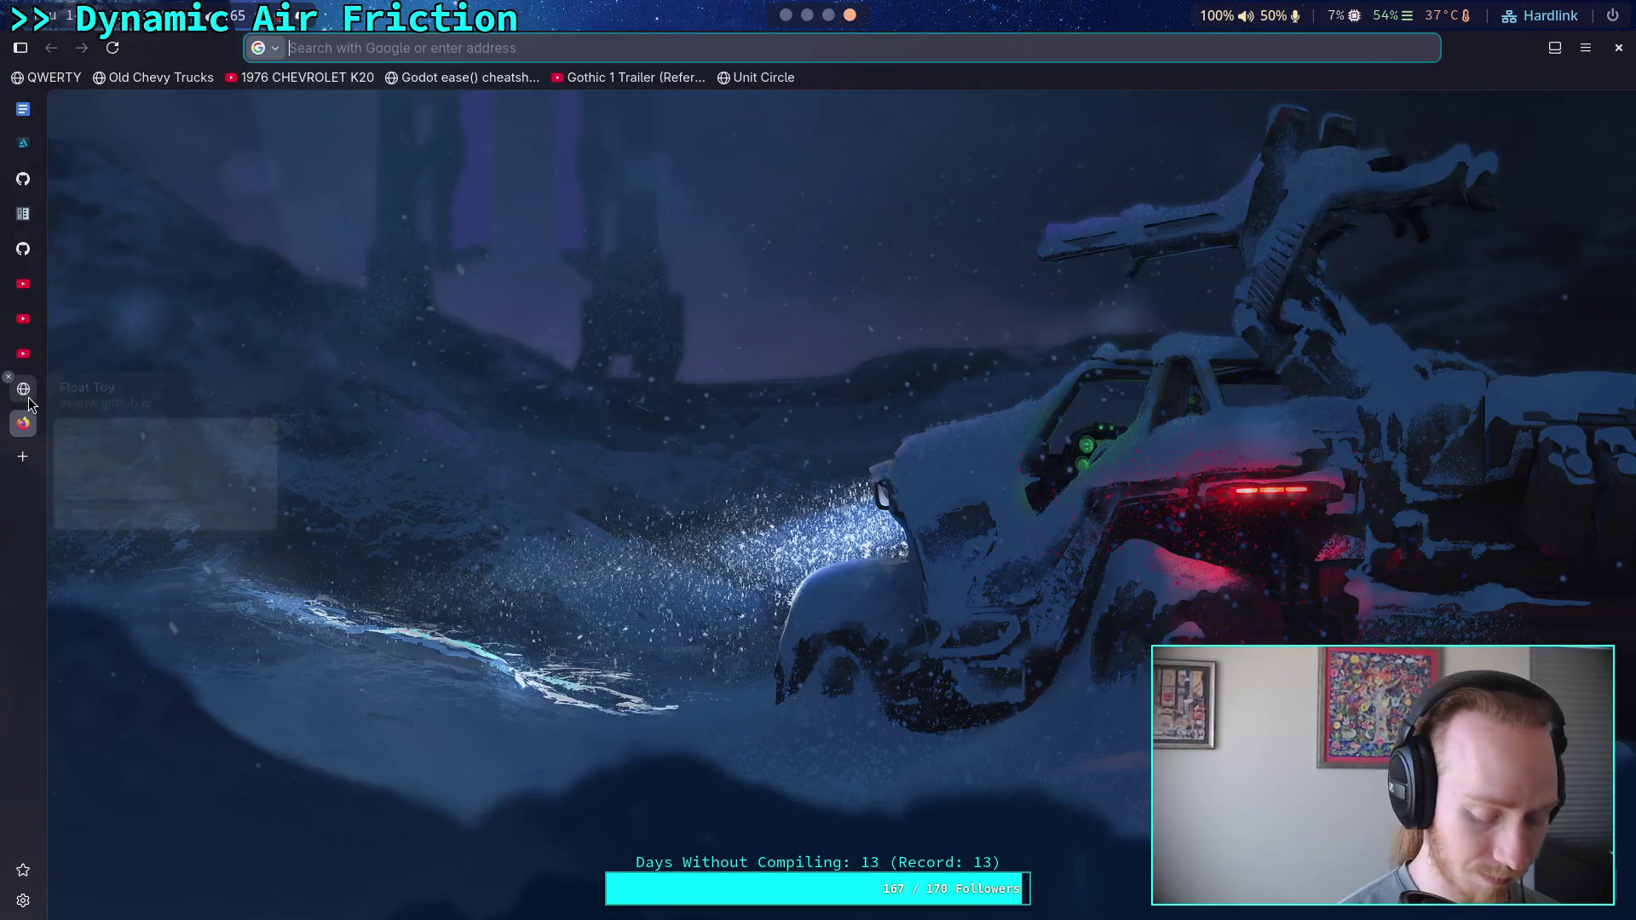
pyautogui.write('/i')
pyautogui.press('BackSpace')
pyautogui.press('BackSpace')
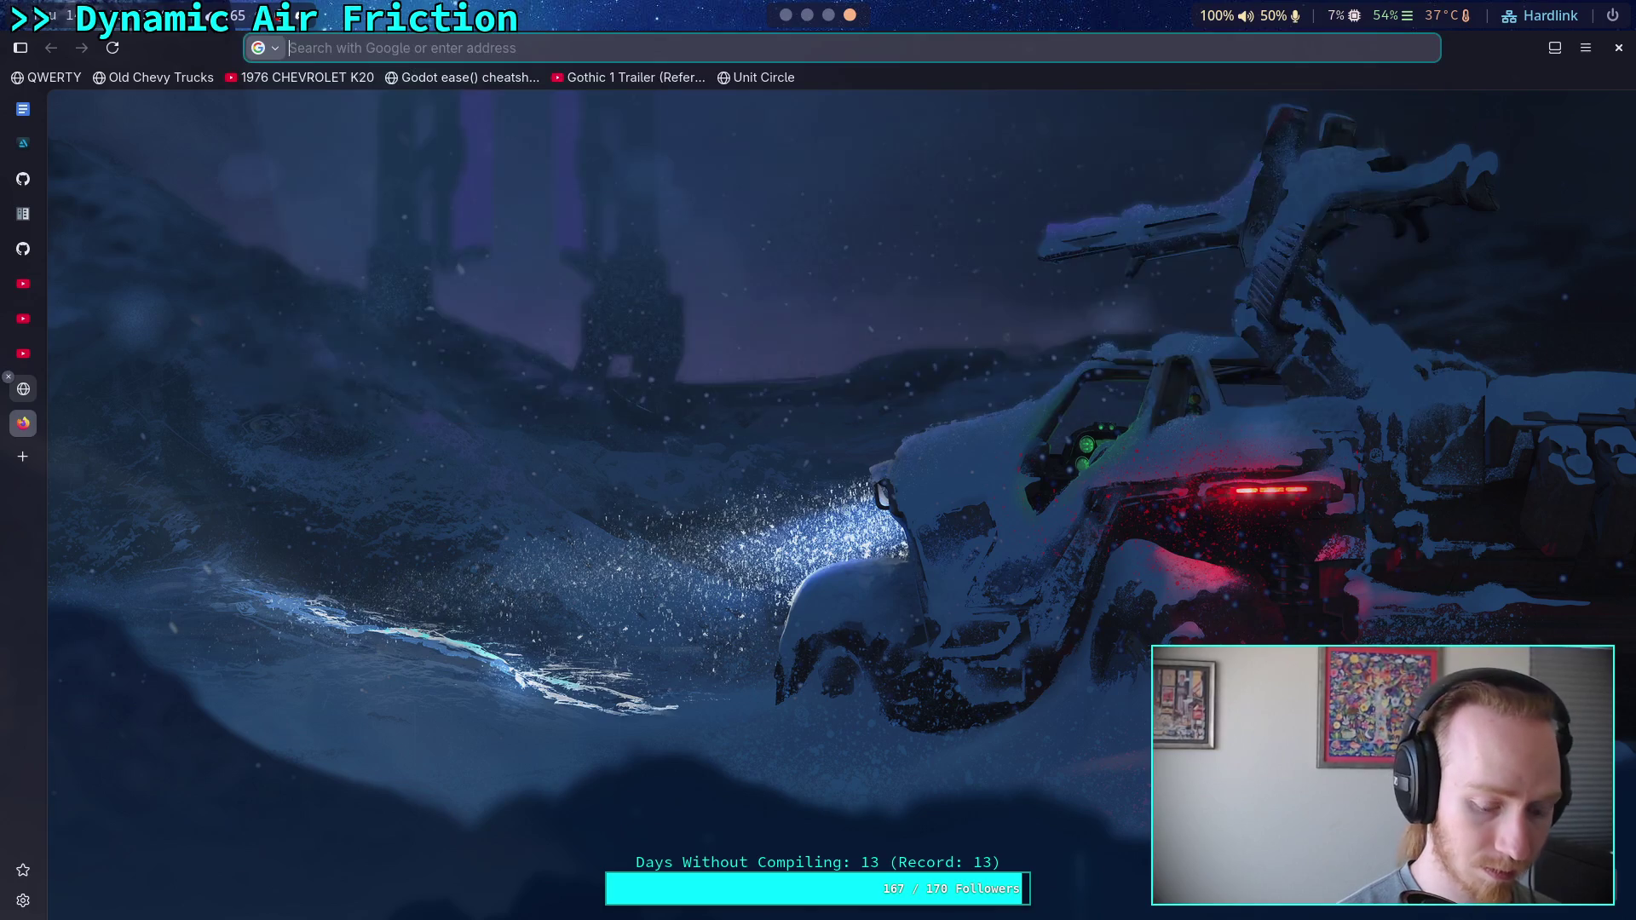
pyautogui.write('lift force')
pyautogui.press('Return')
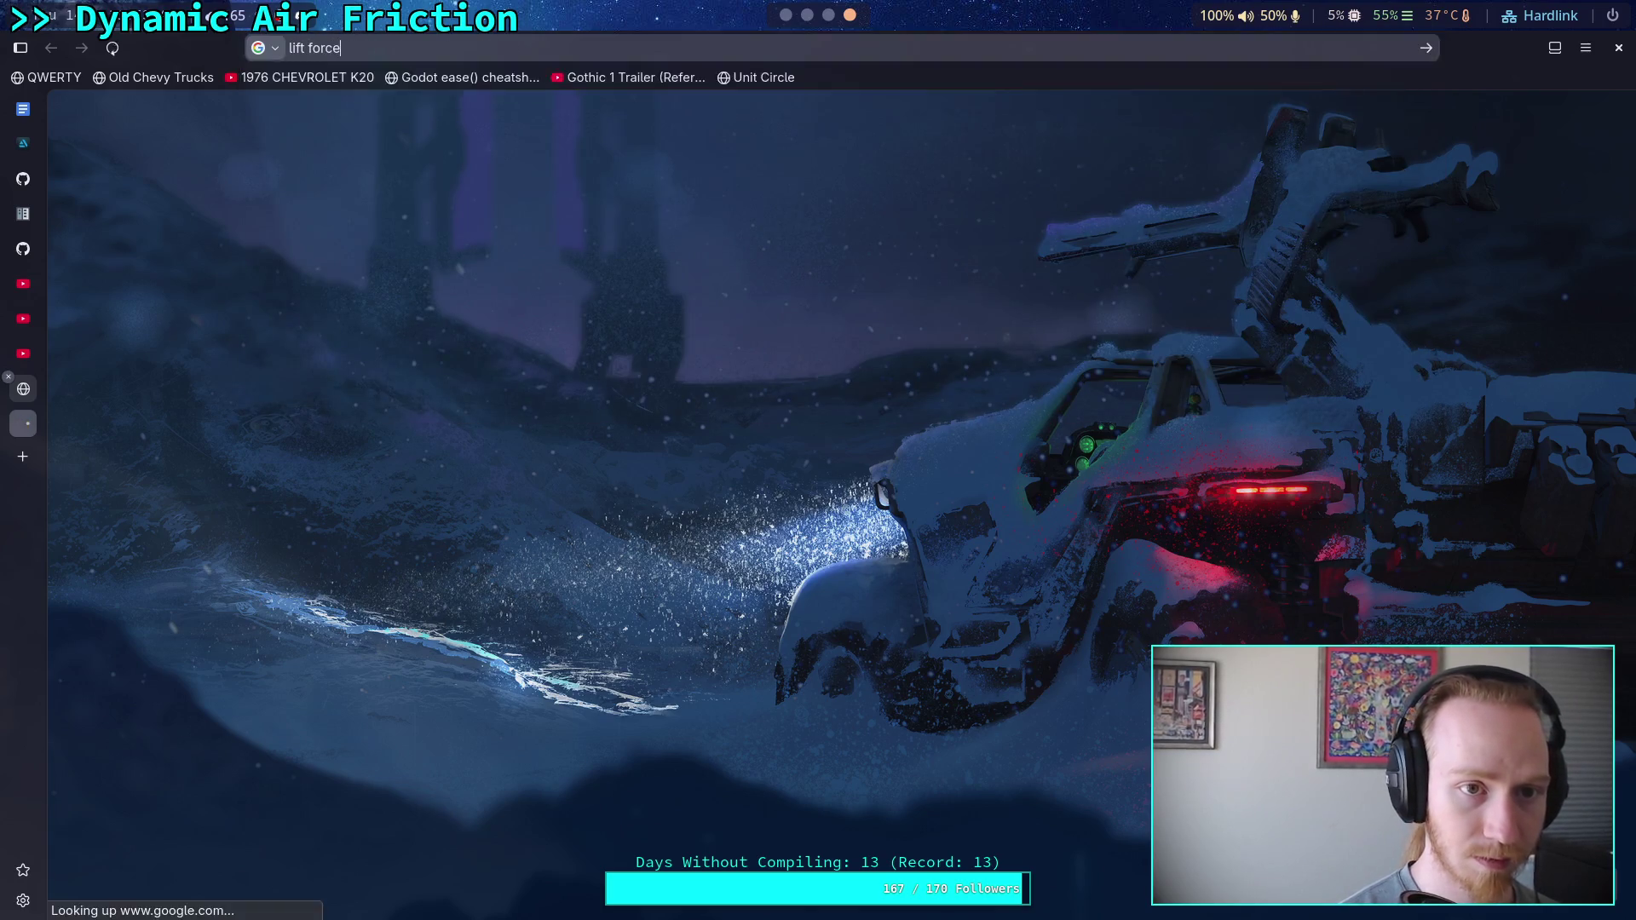
pyautogui.click(365, 163)
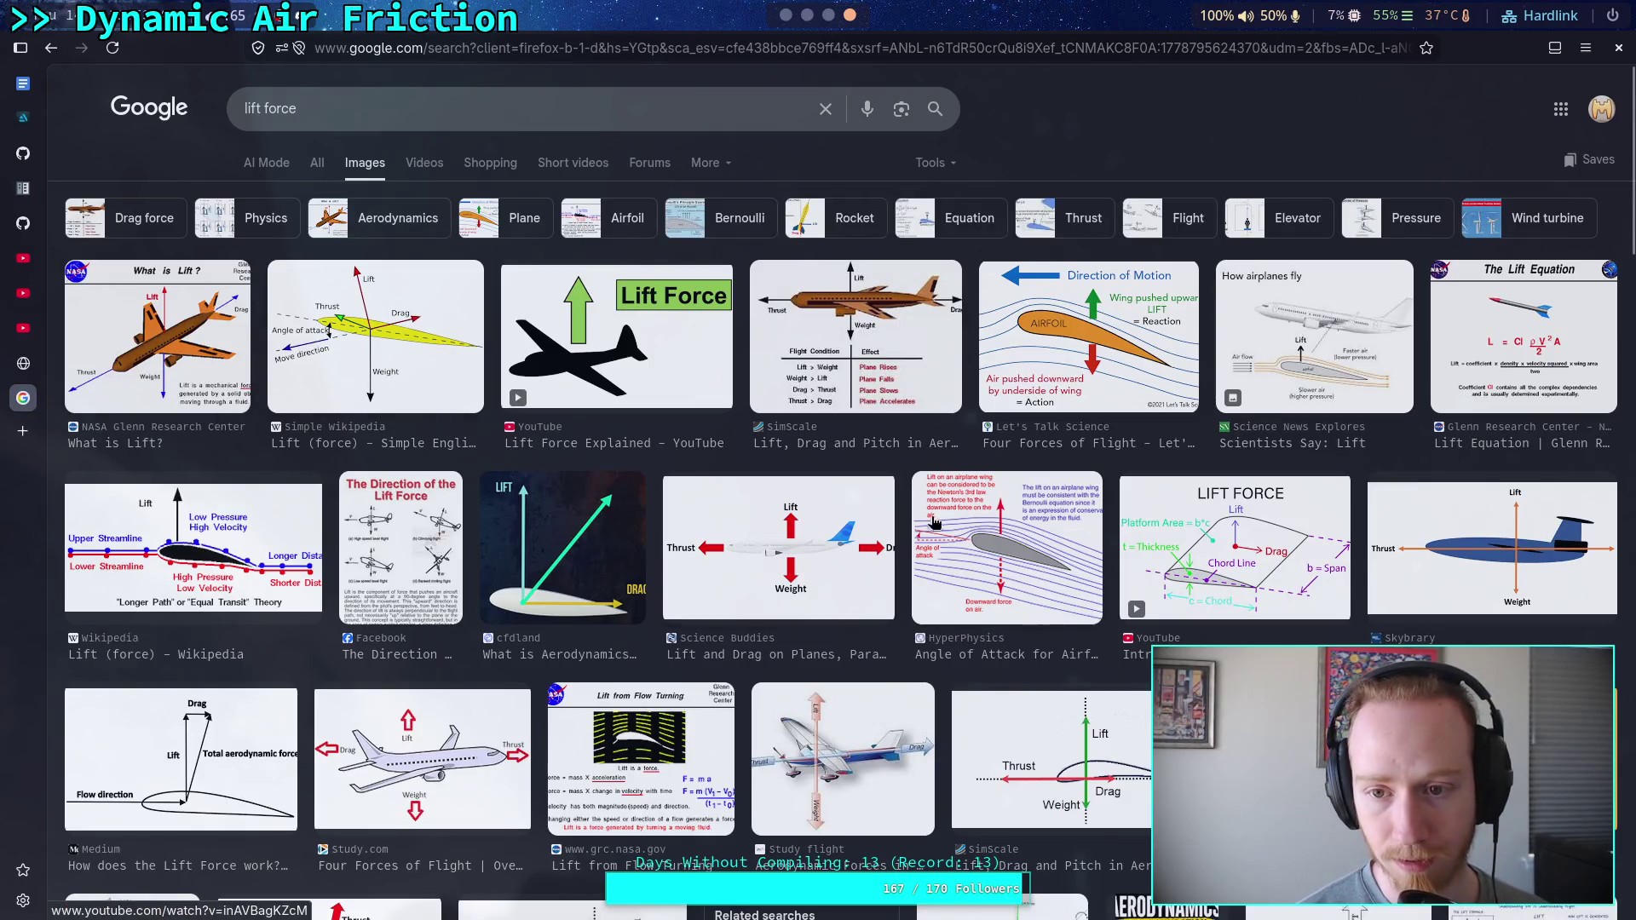
# Preview the Let's Talk Science airfoil diagram, then the Thermal Engineering lift force diagram
pyautogui.click(1091, 313)
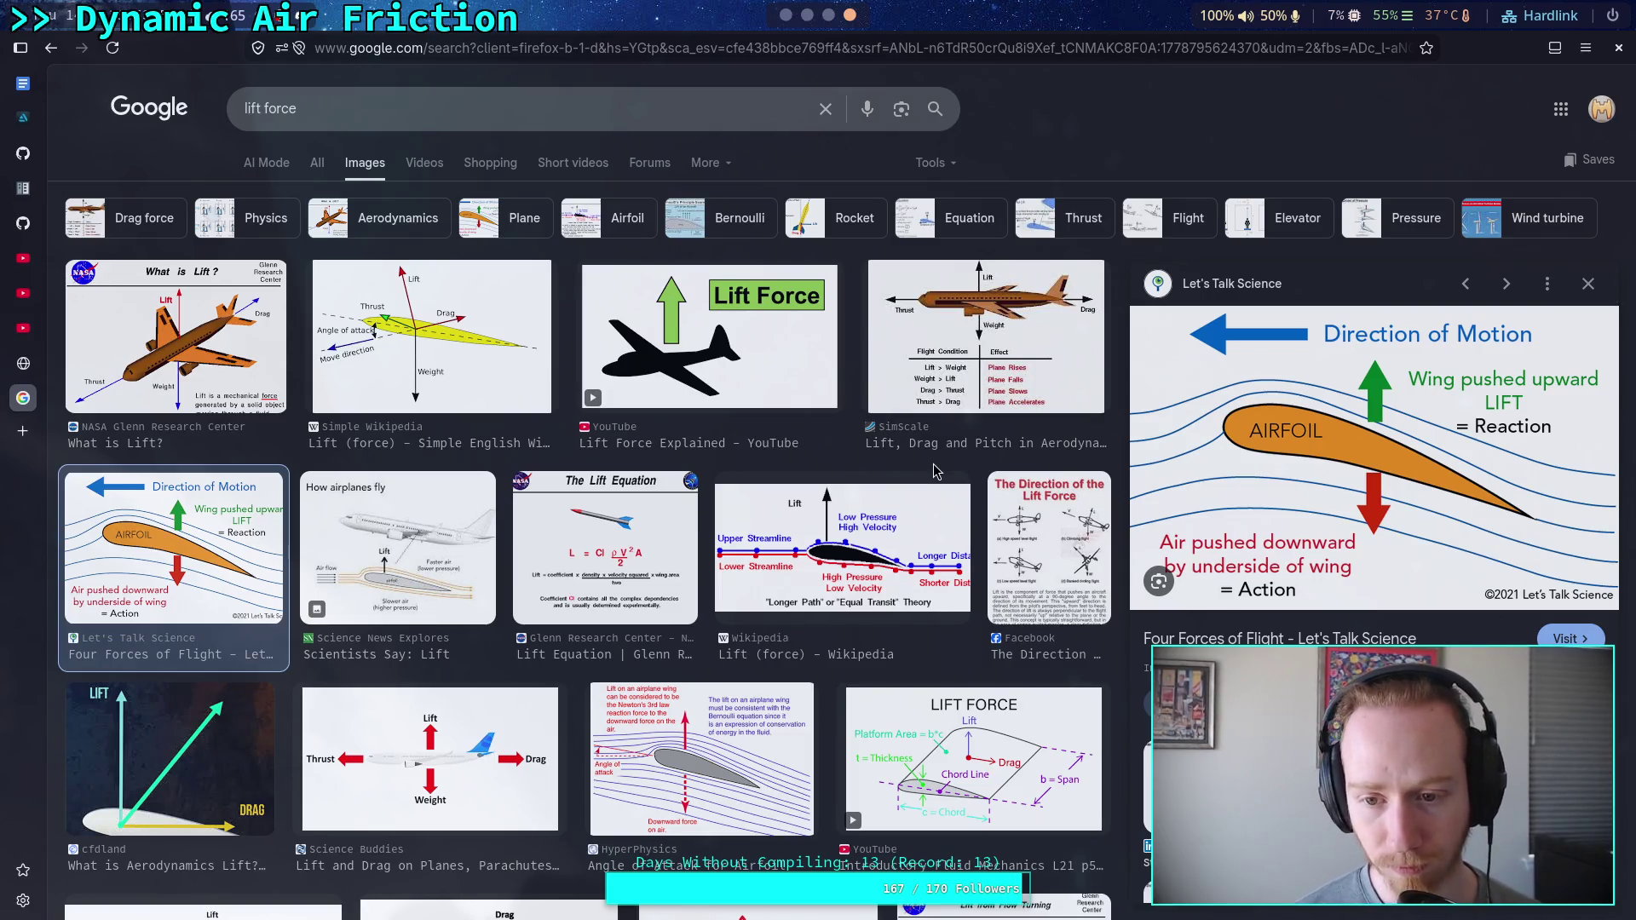
pyautogui.scroll(-2, 447, 458)
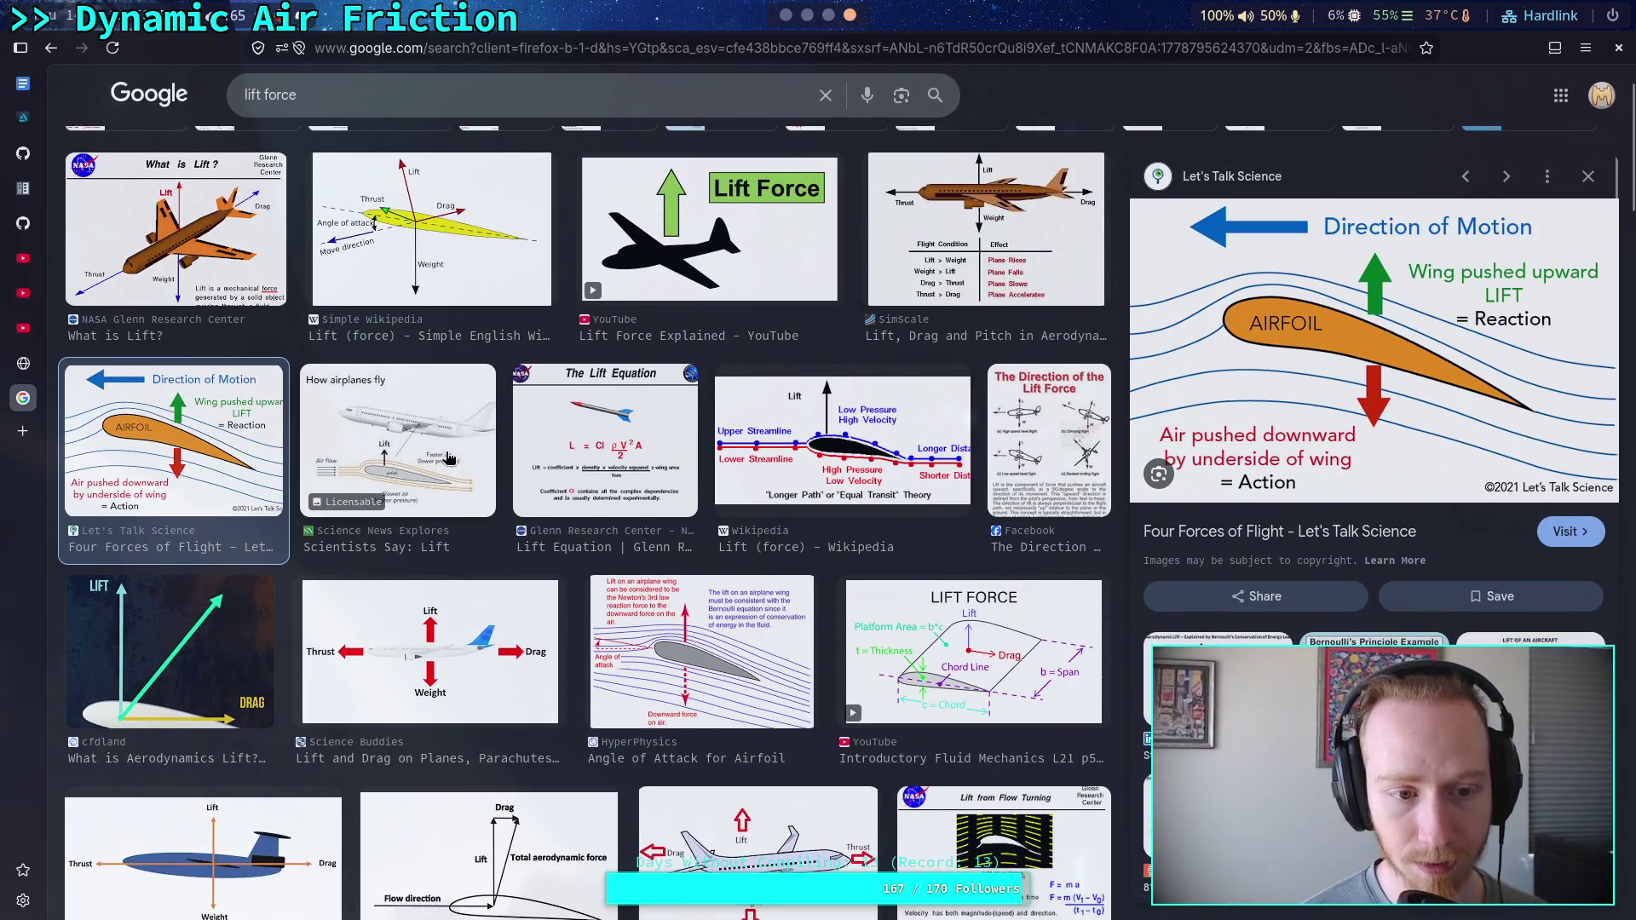
pyautogui.scroll(-5, 486, 445)
pyautogui.scroll(-8, 728, 349)
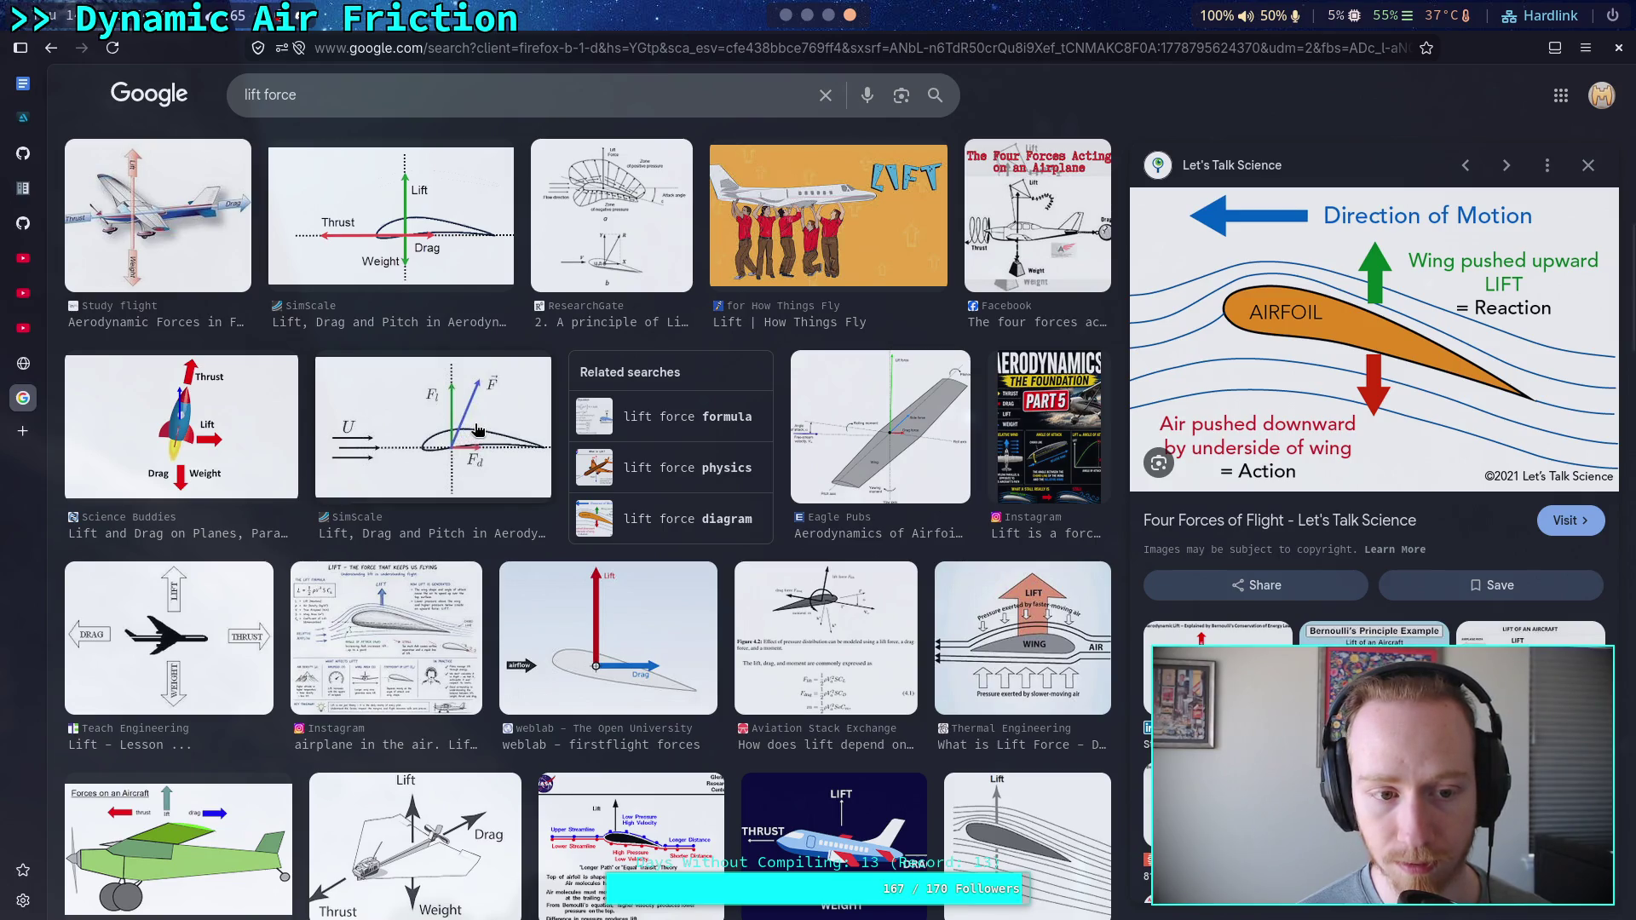
pyautogui.scroll(-3, 477, 430)
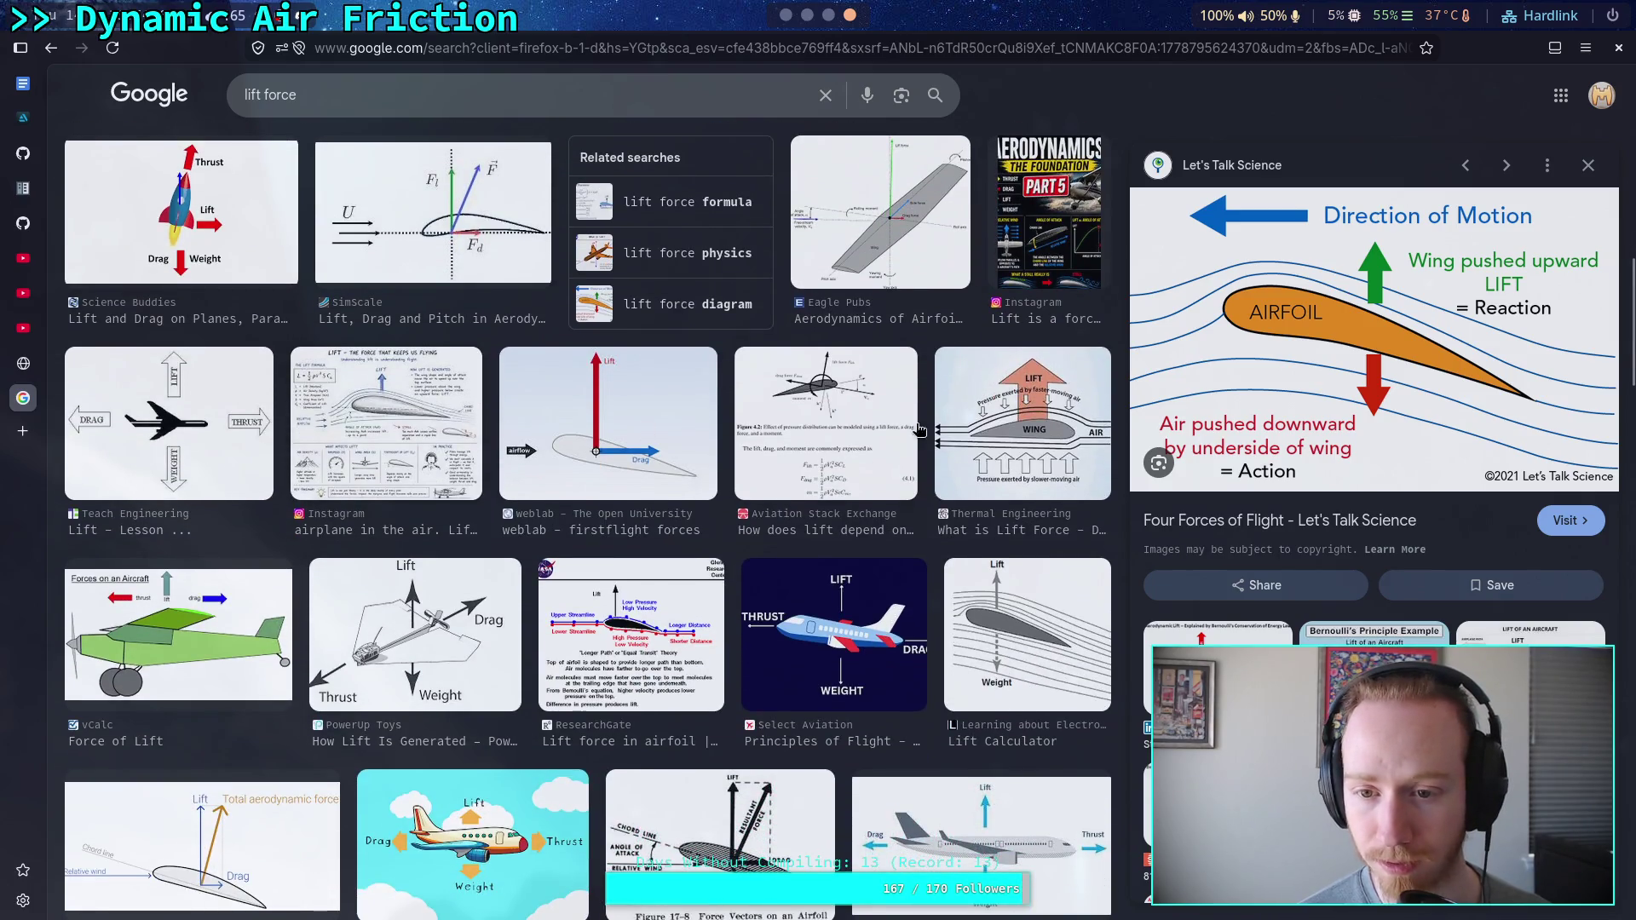
pyautogui.click(1003, 410)
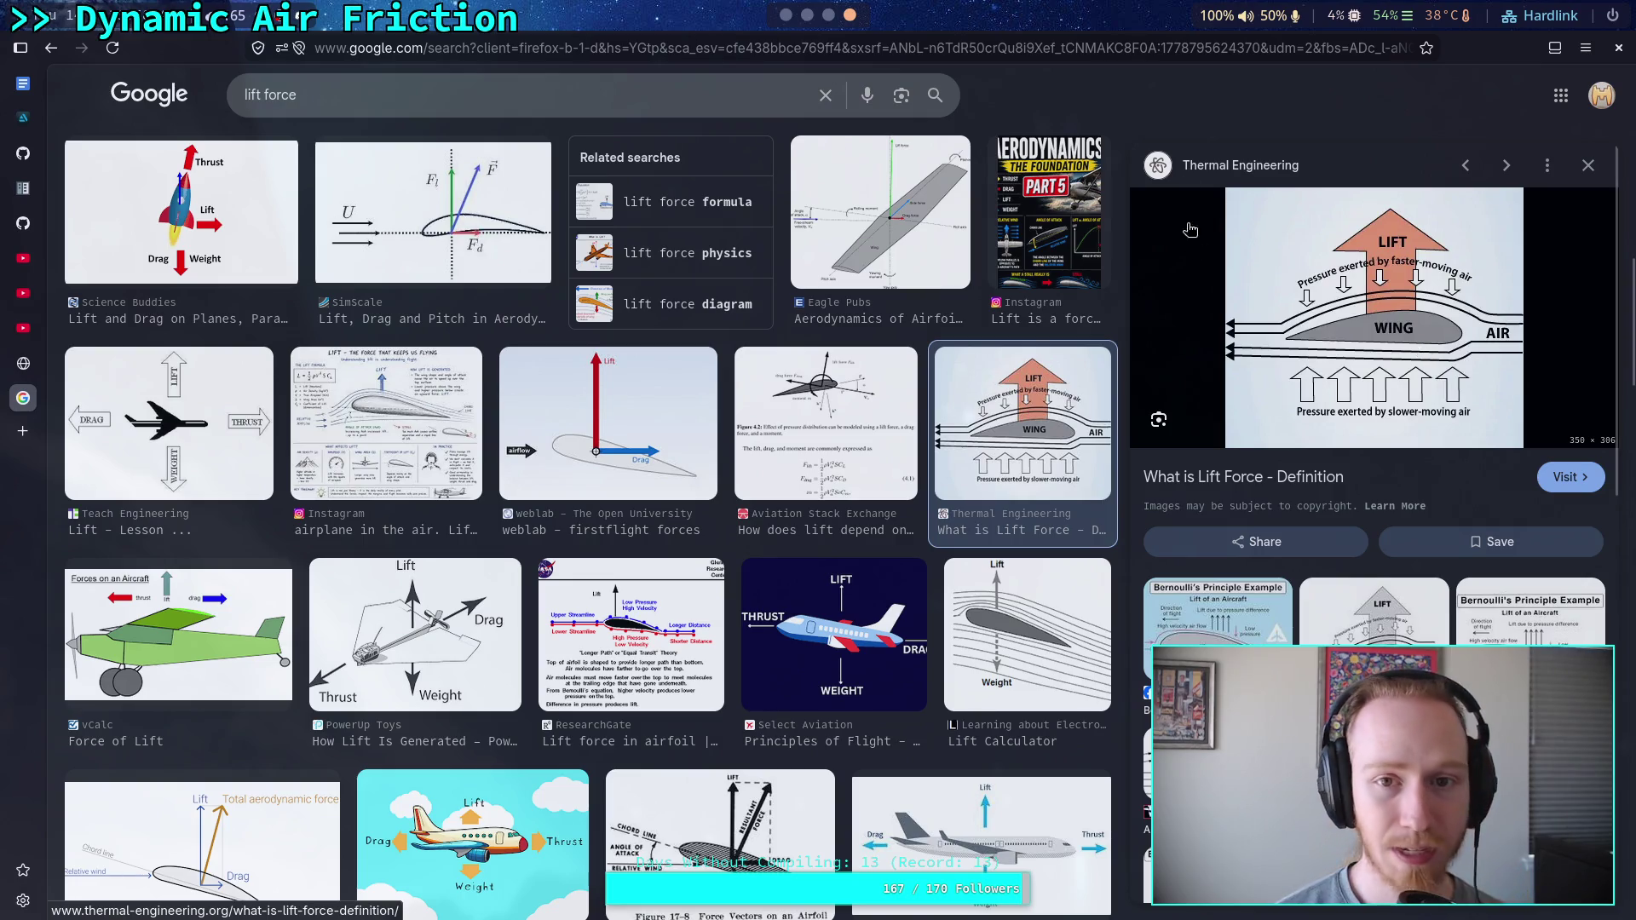
# Return to the Godot editor showing CharacterController.gd's air drag code
pyautogui.press('super+1')
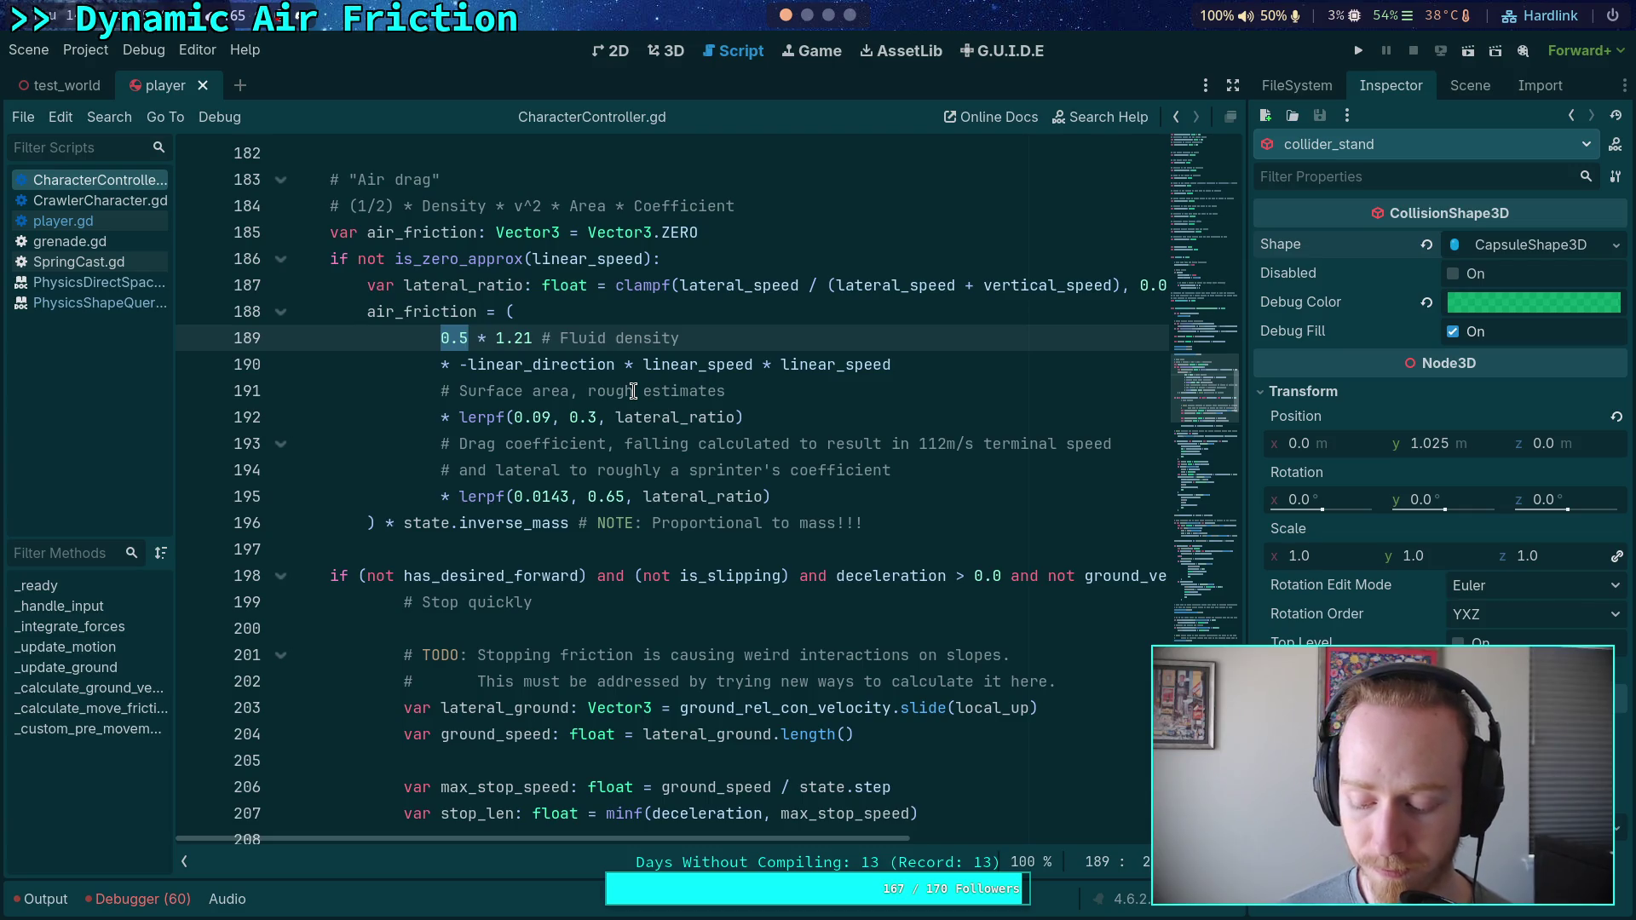
pyautogui.scroll(-2, 832, 17)
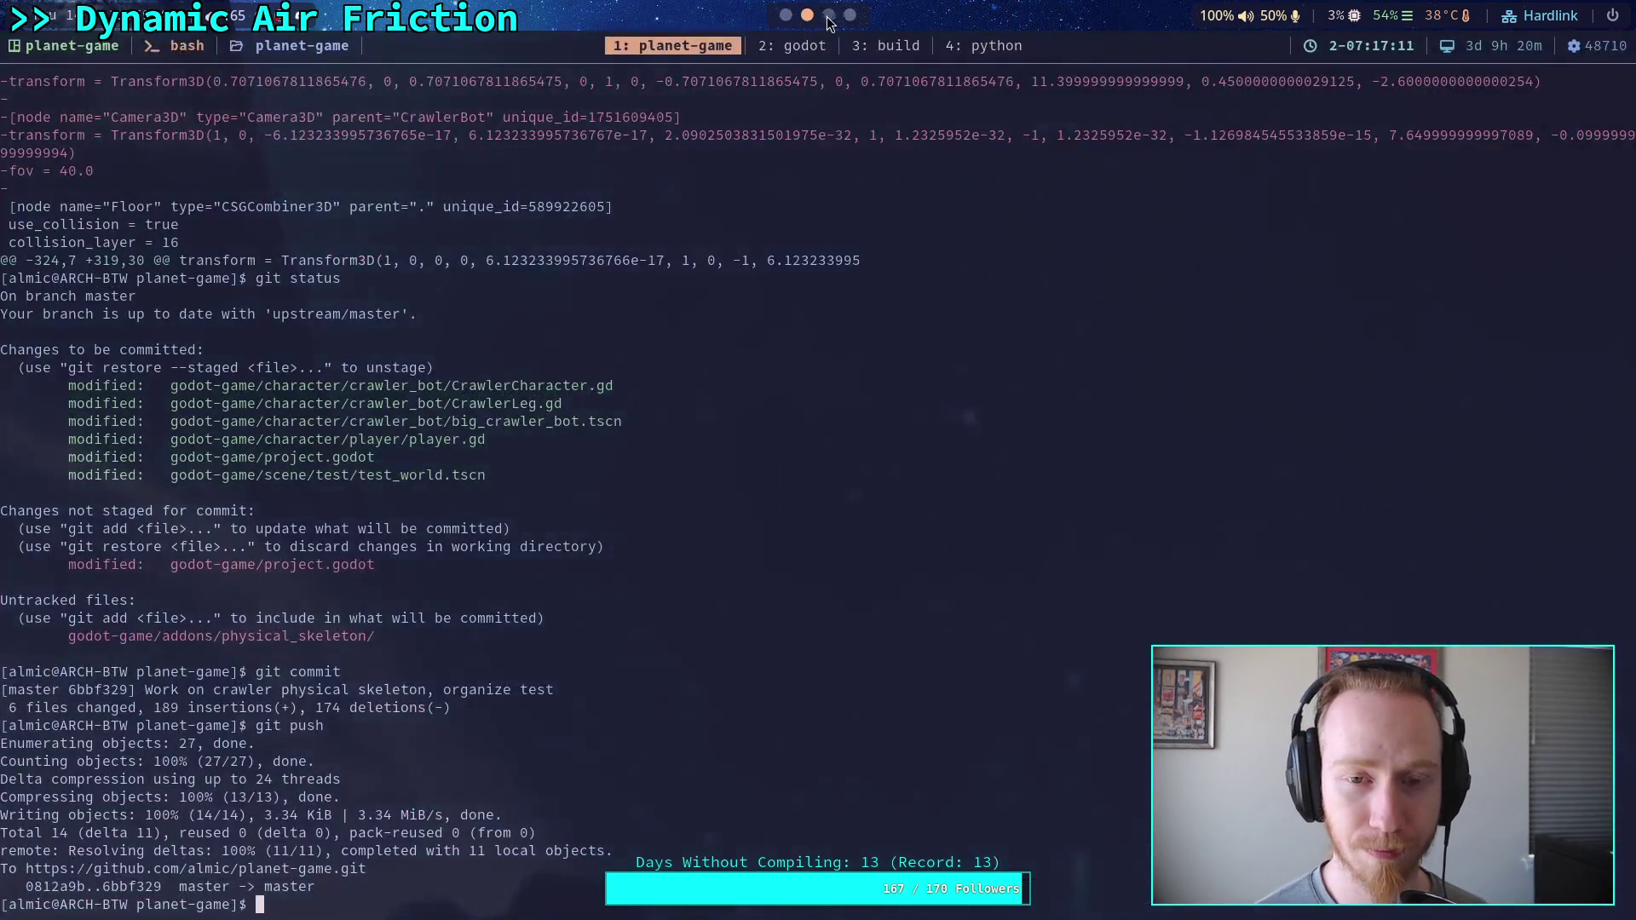
pyautogui.scroll(-1, 837, 21)
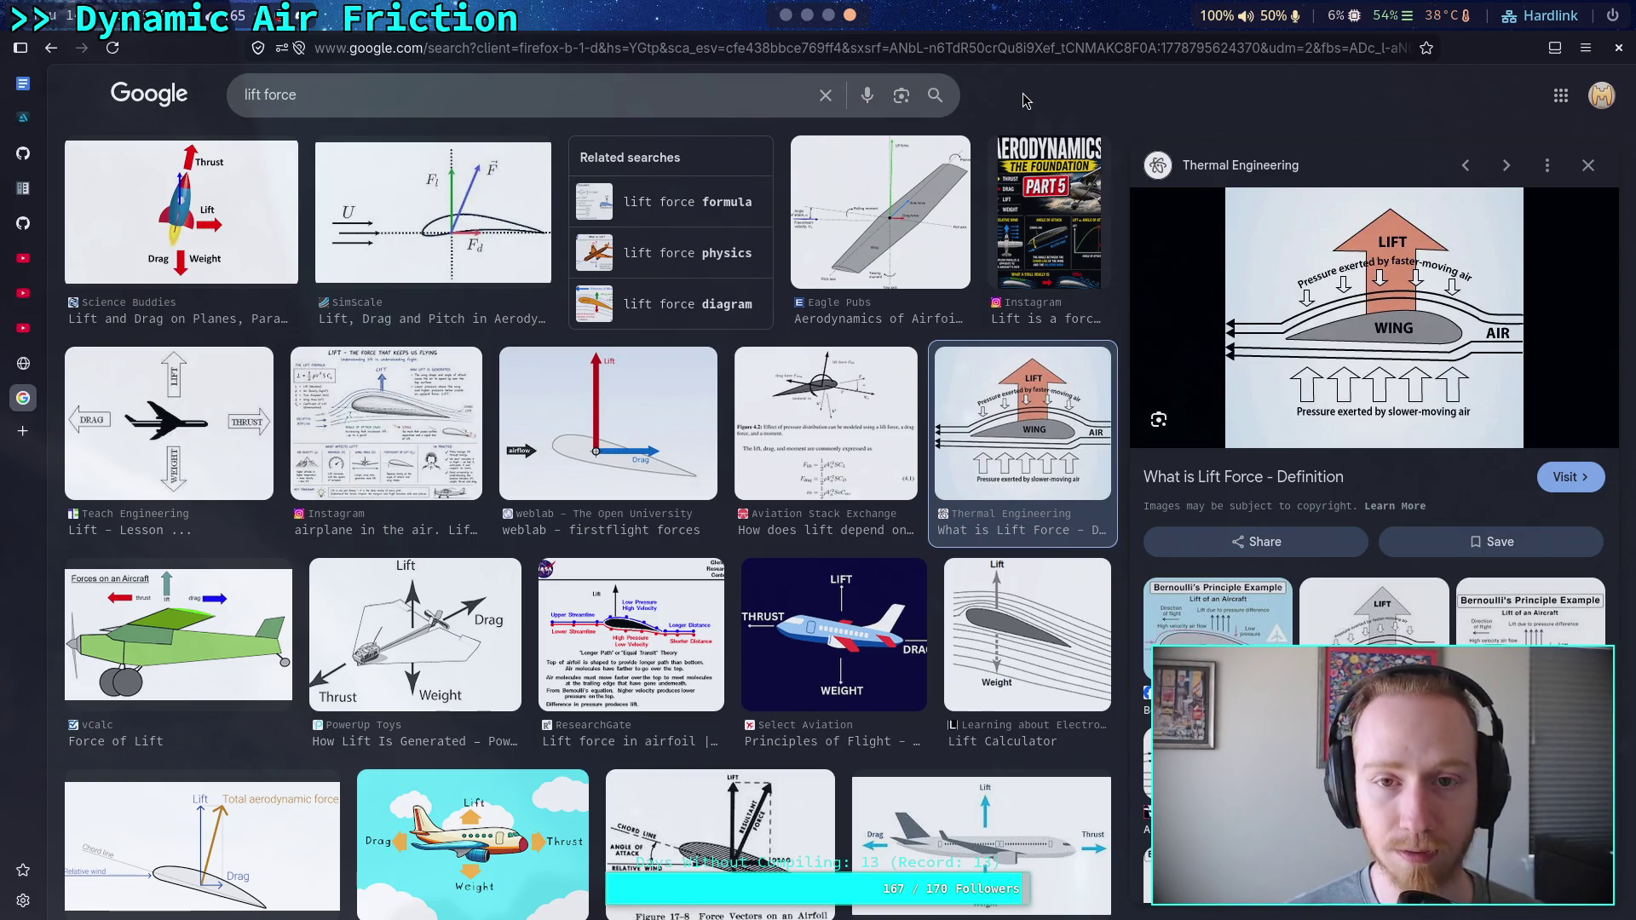
pyautogui.scroll(3, 784, 21)
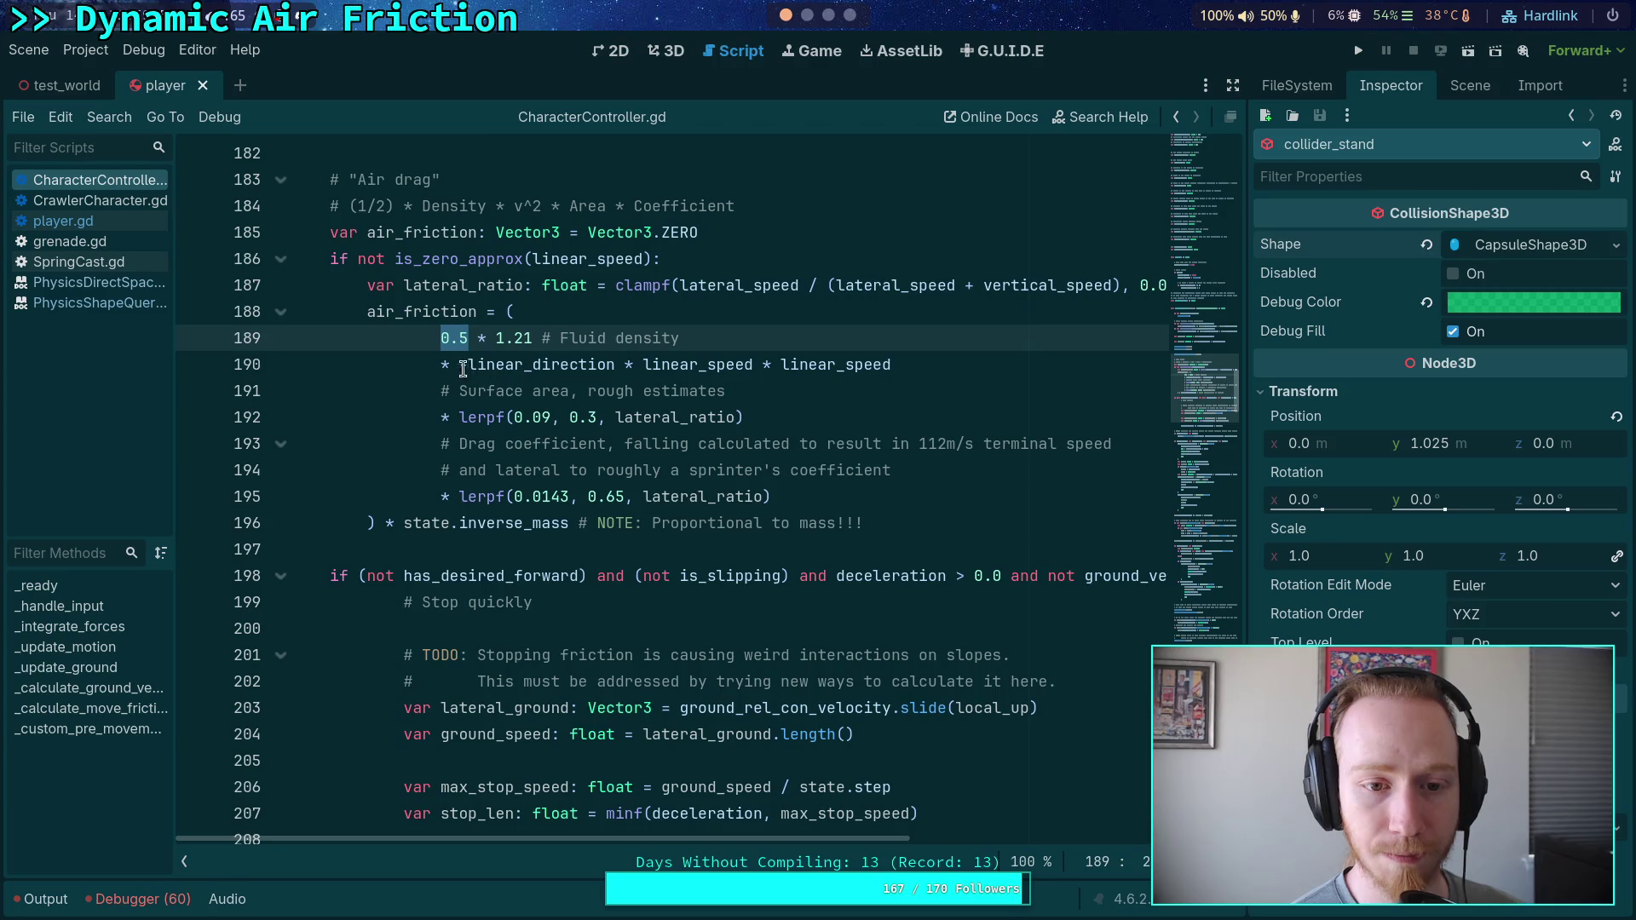
pyautogui.moveTo(460, 365); pyautogui.dragTo(979, 355)
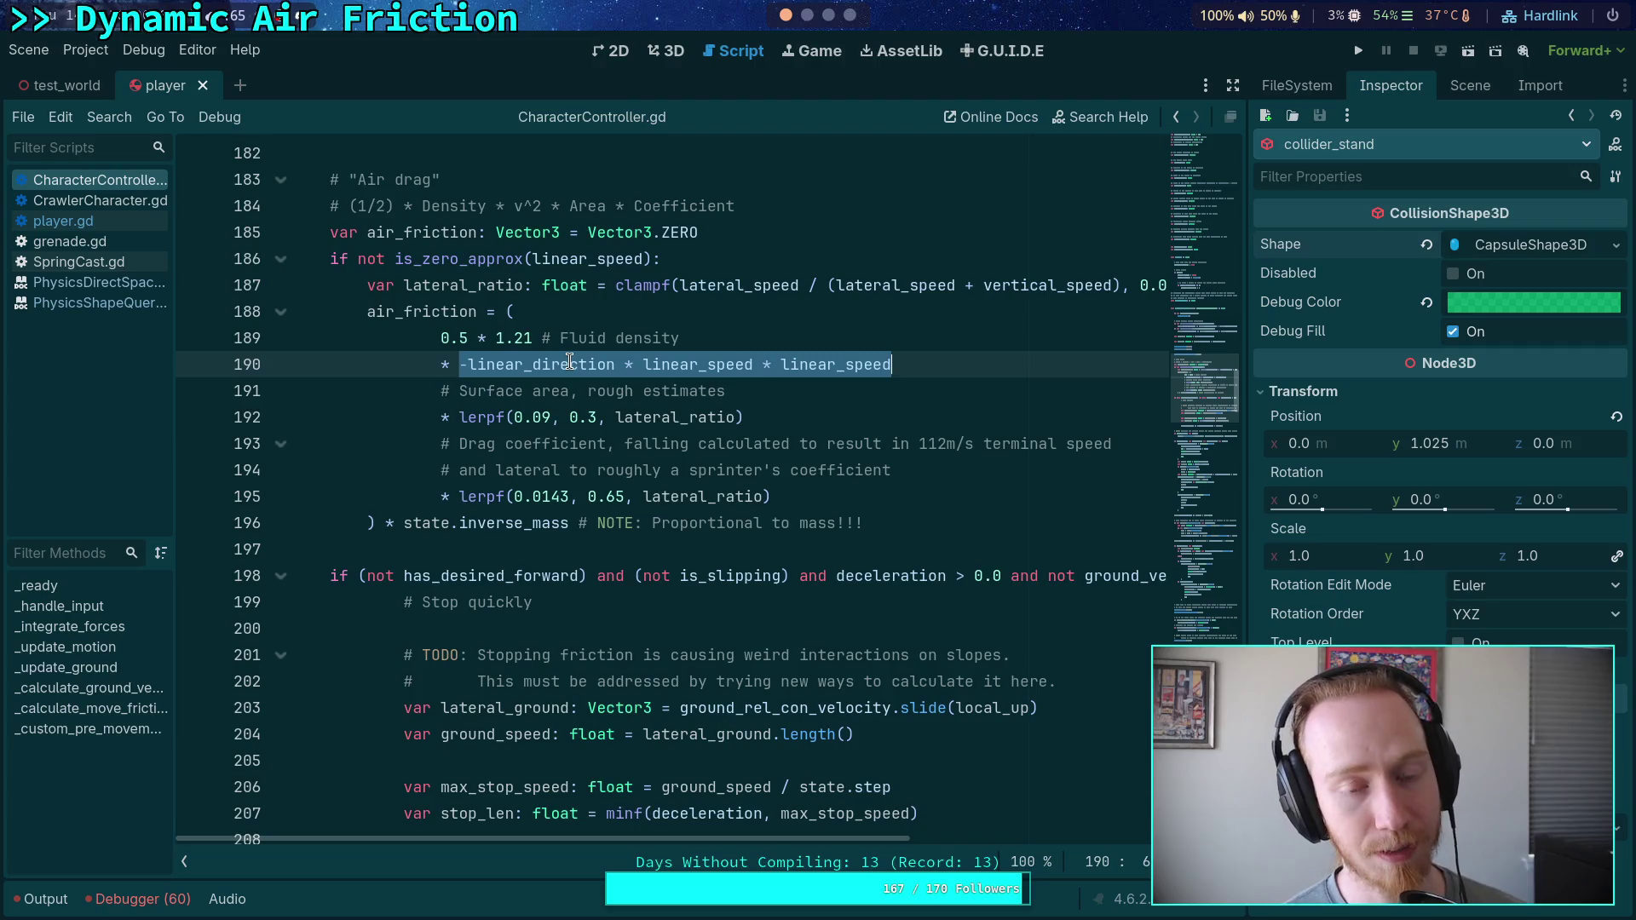
# Highlight the 0.5 density factor and the inverse-mass drag term, then return to the lift force images
pyautogui.moveTo(440, 338); pyautogui.dragTo(466, 336)
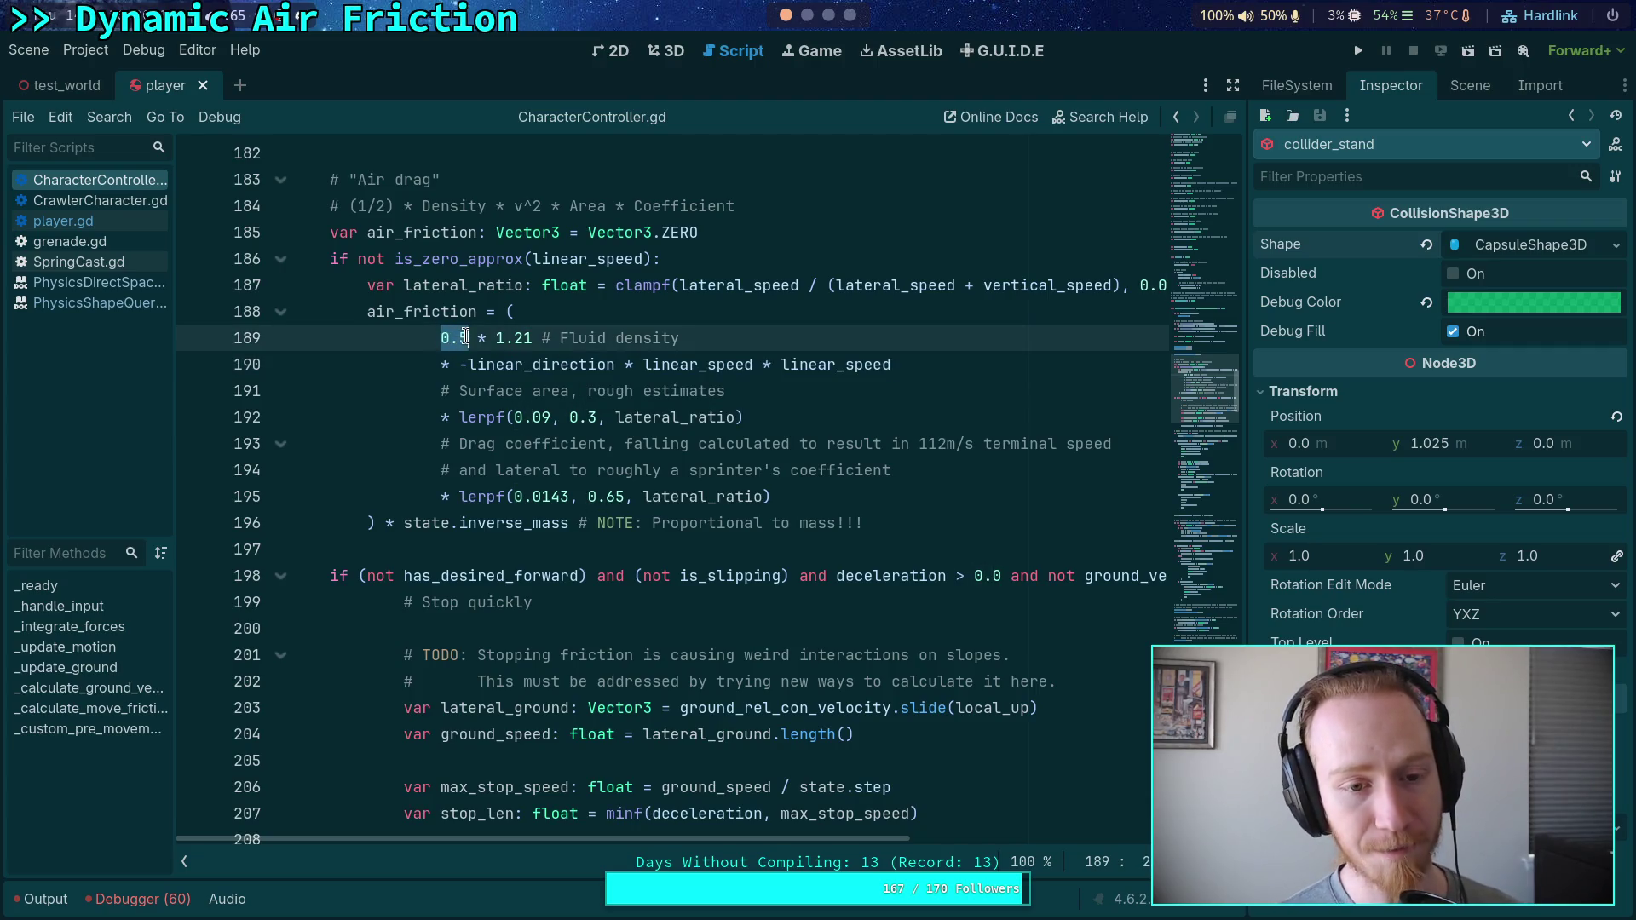
pyautogui.moveTo(375, 526); pyautogui.dragTo(570, 522)
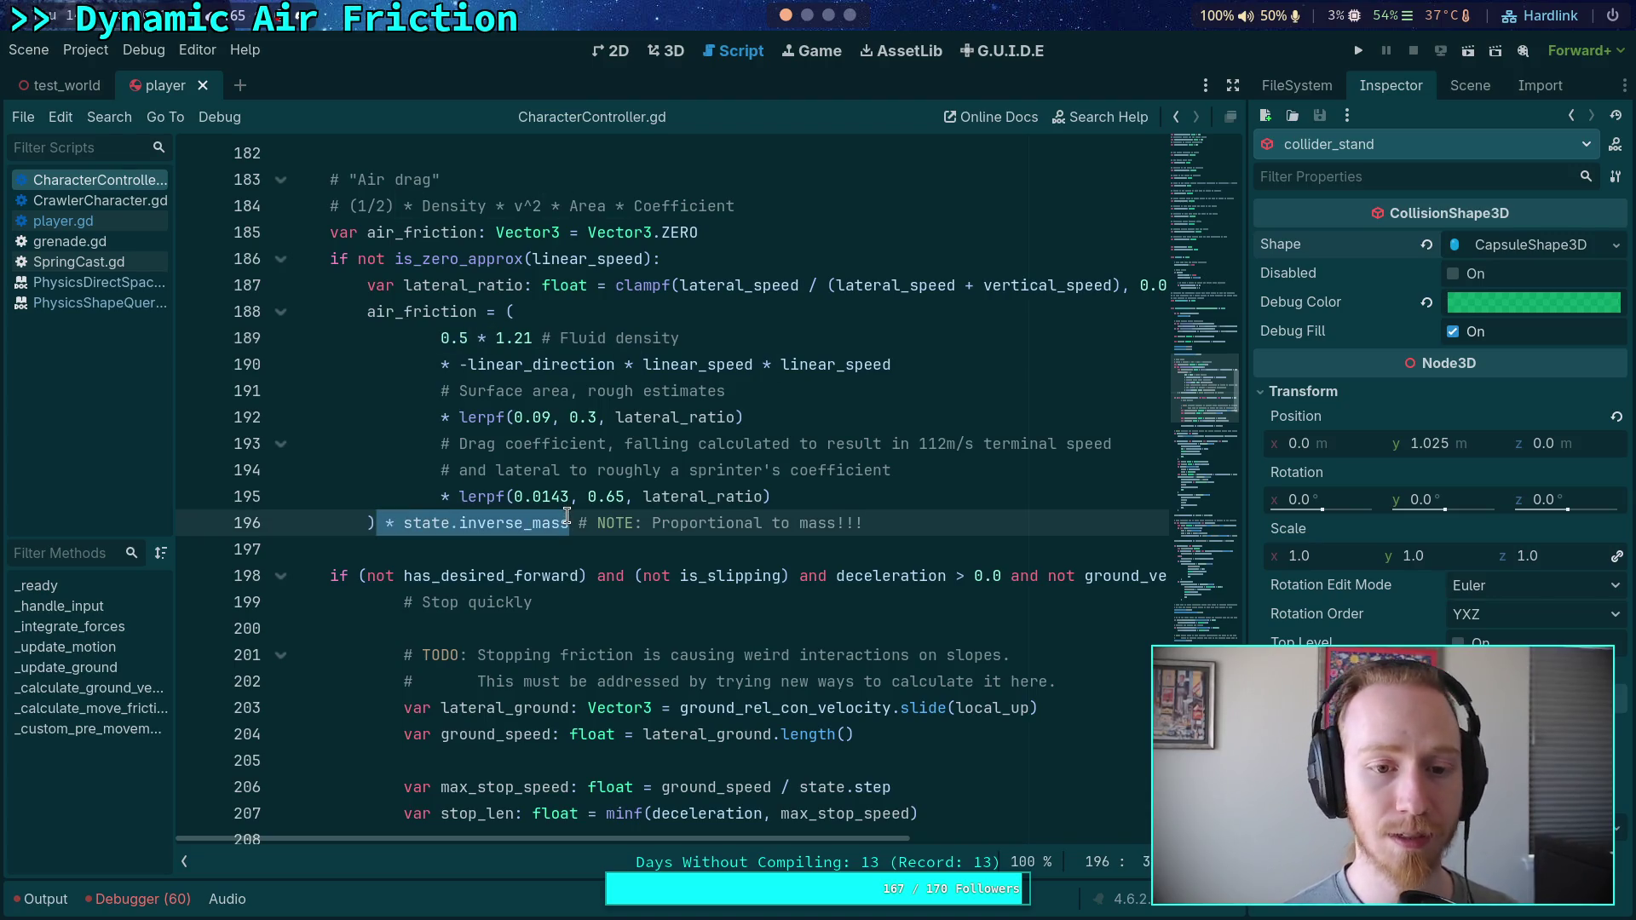
pyautogui.moveTo(568, 516)
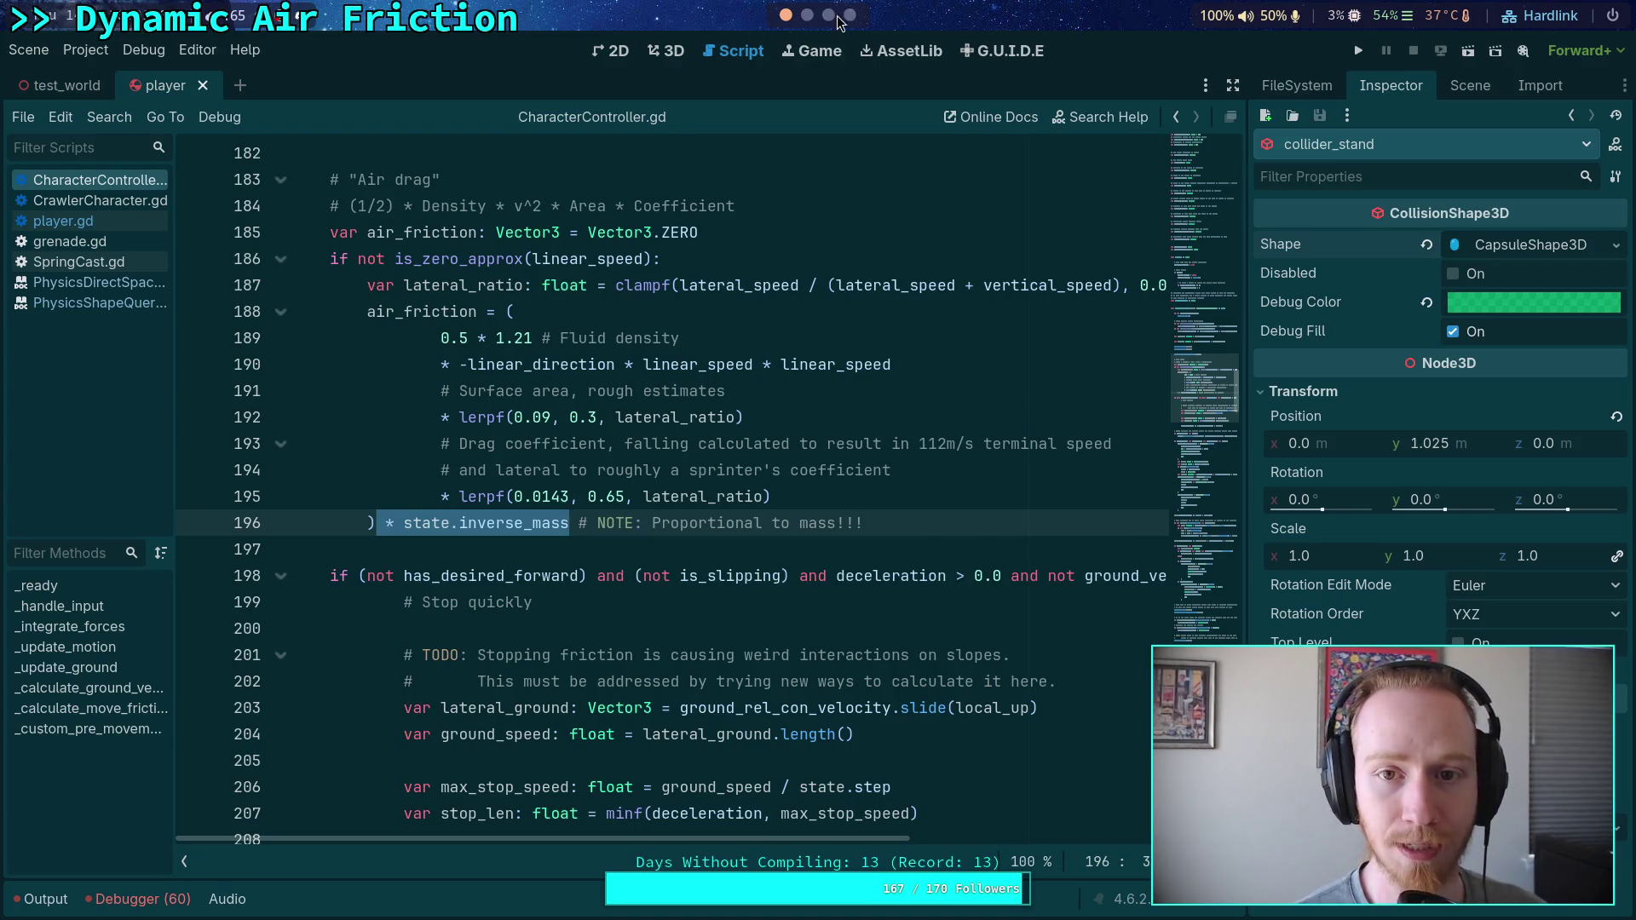
pyautogui.press('super+3')
pyautogui.press('super+4')
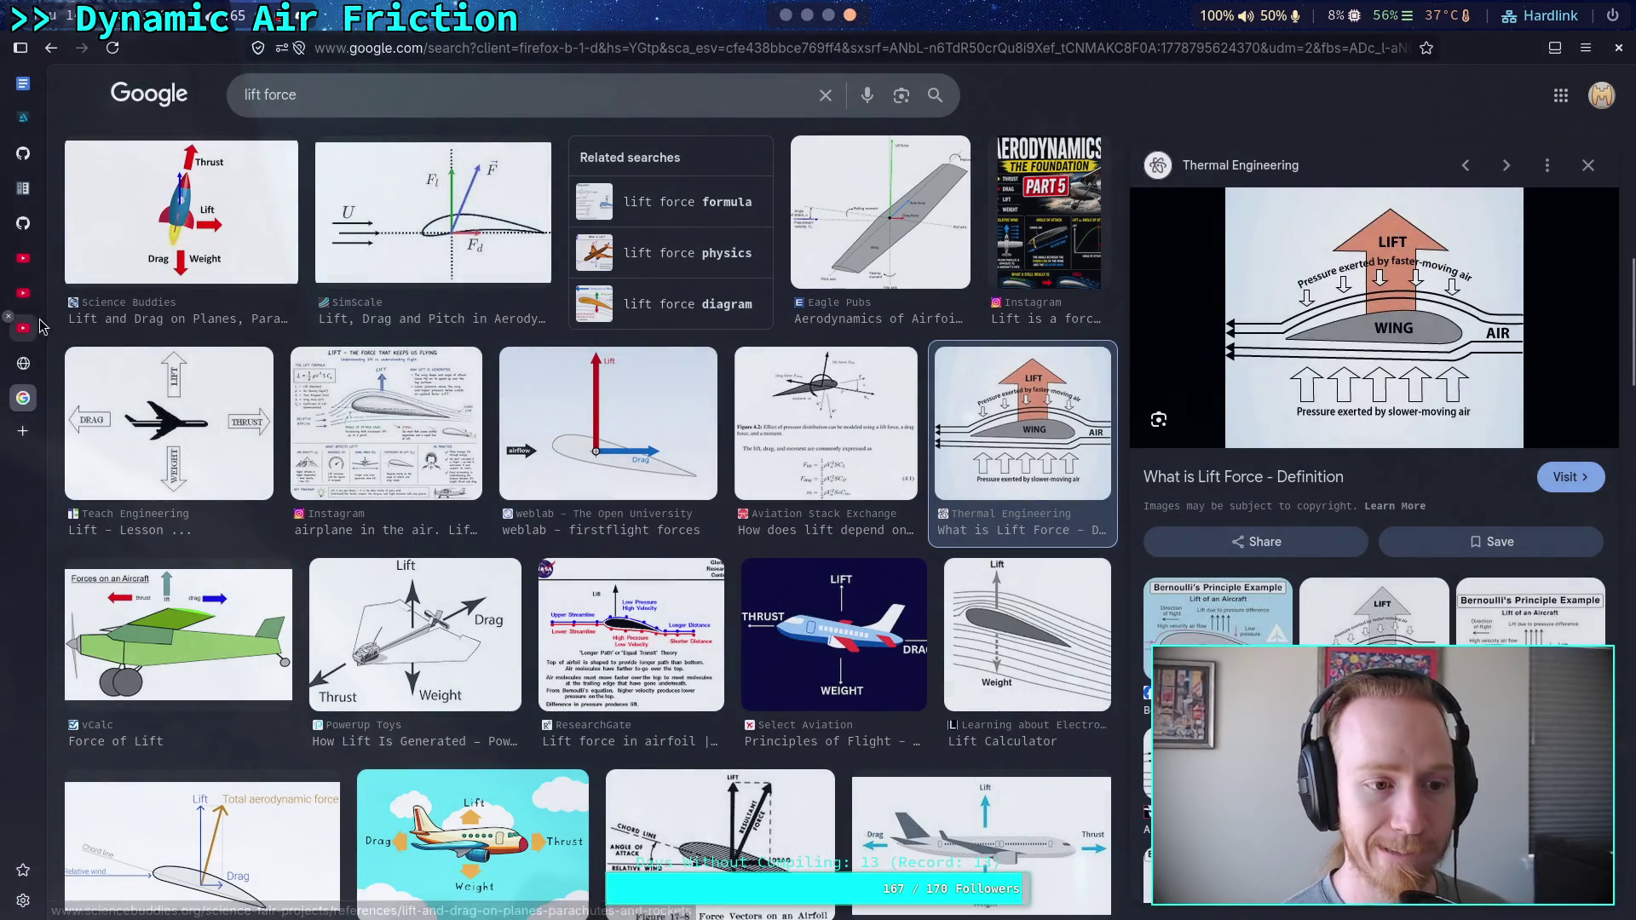
pyautogui.click(24, 328)
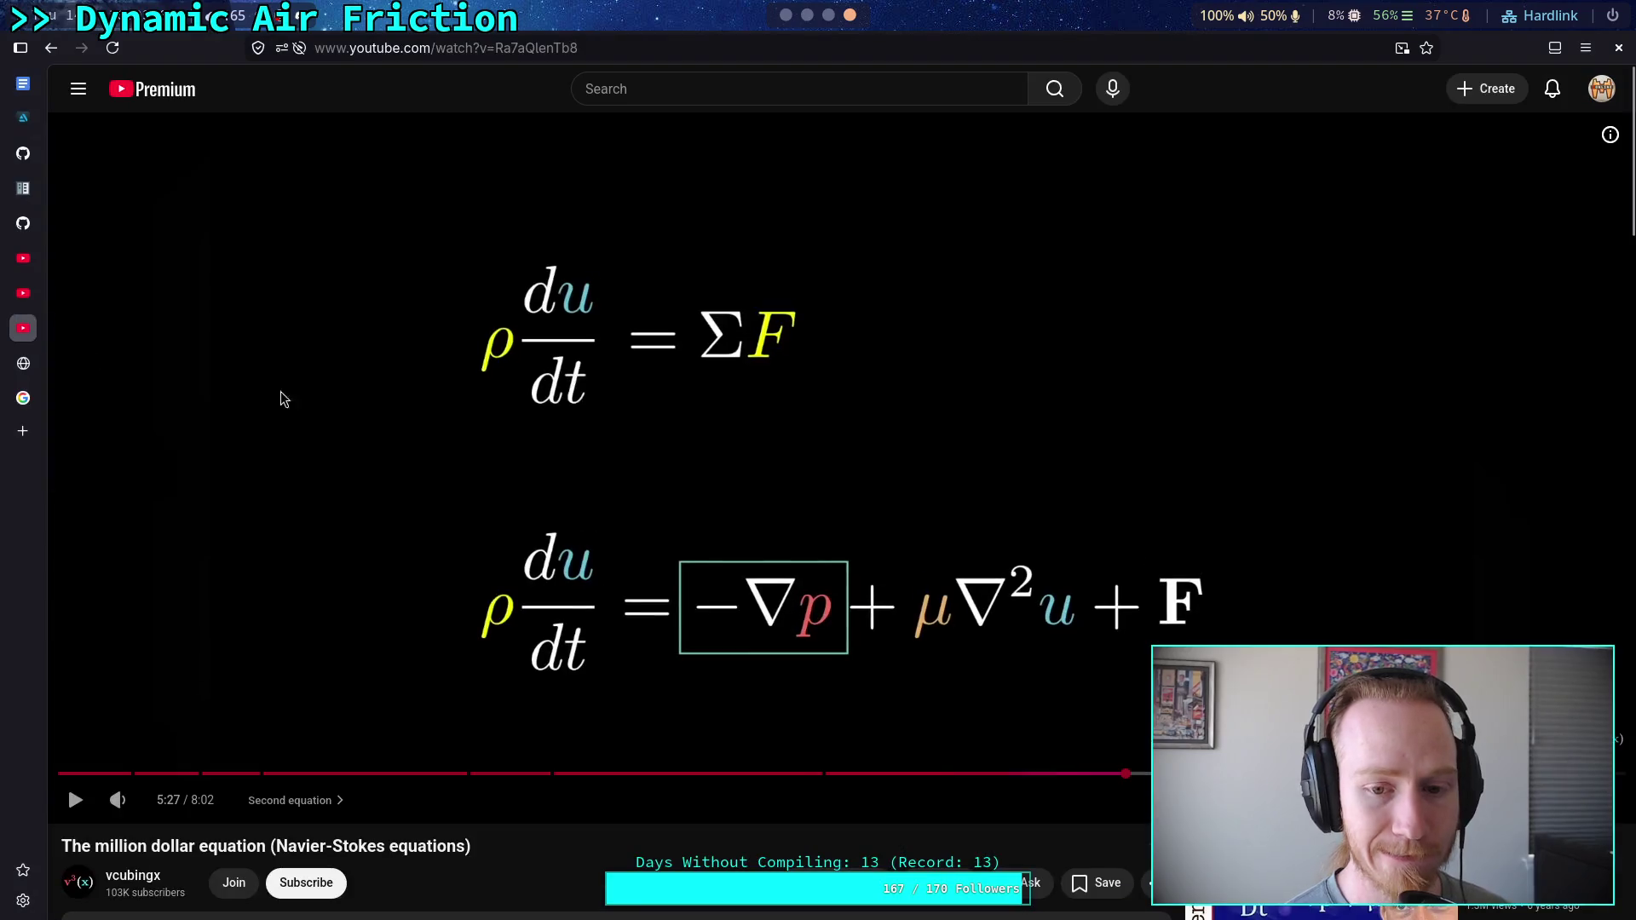
pyautogui.click(426, 406)
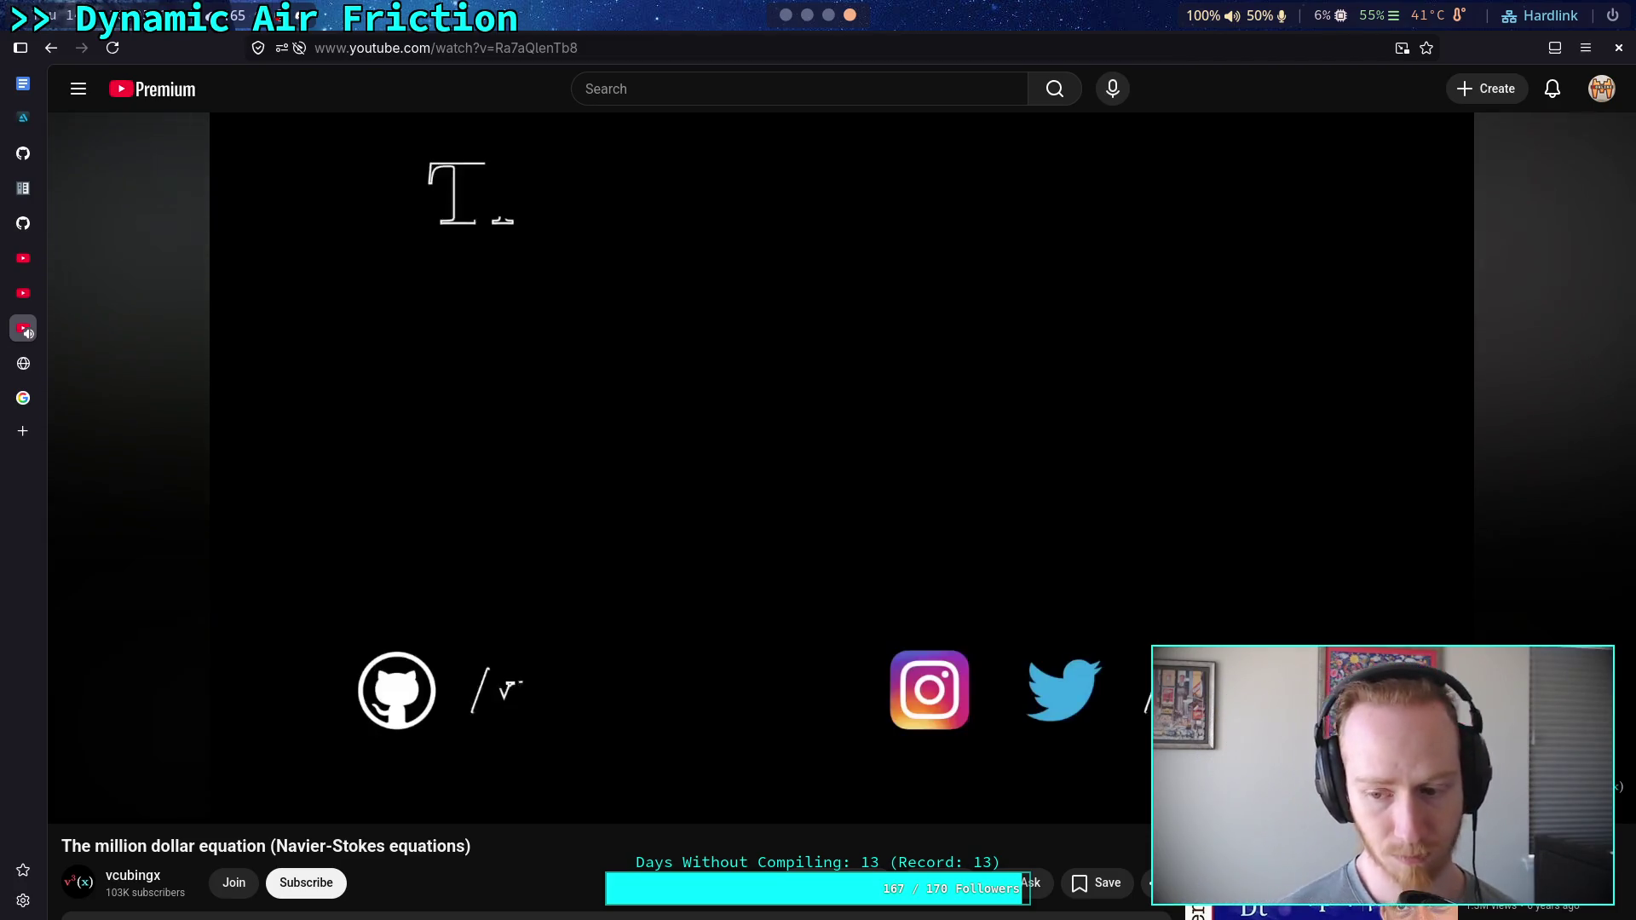
# Pause the million dollar equation video, glance at the comments, and open Numberphile's Navier-Stokes Equations video
pyautogui.click(304, 596)
pyautogui.scroll(-3, 441, 676)
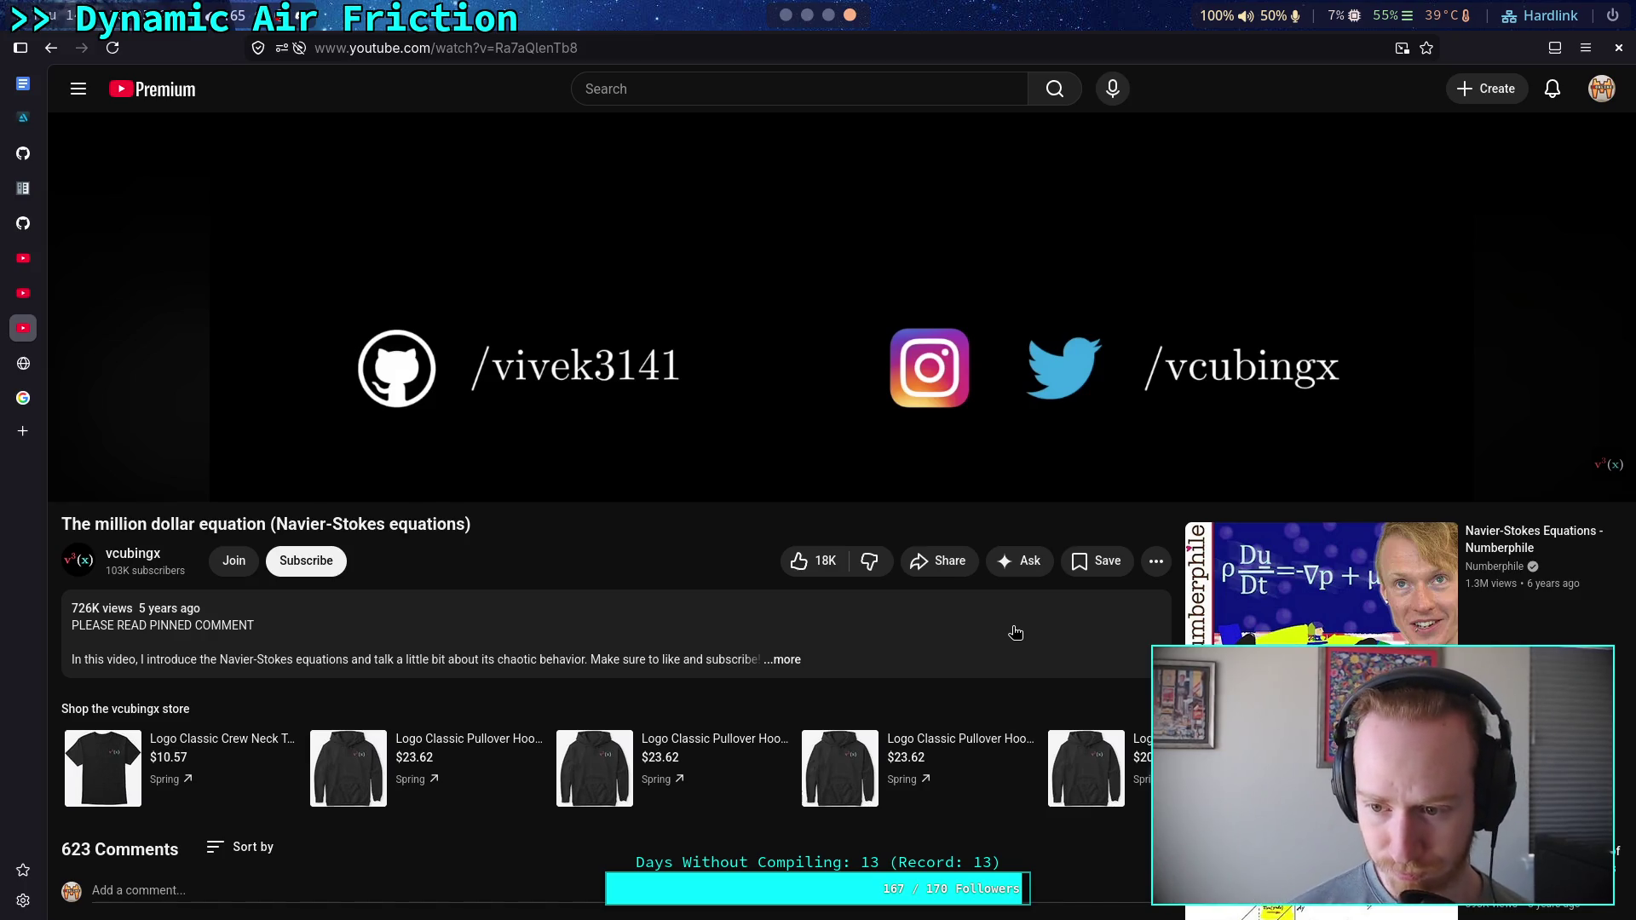
pyautogui.scroll(-3, 927, 586)
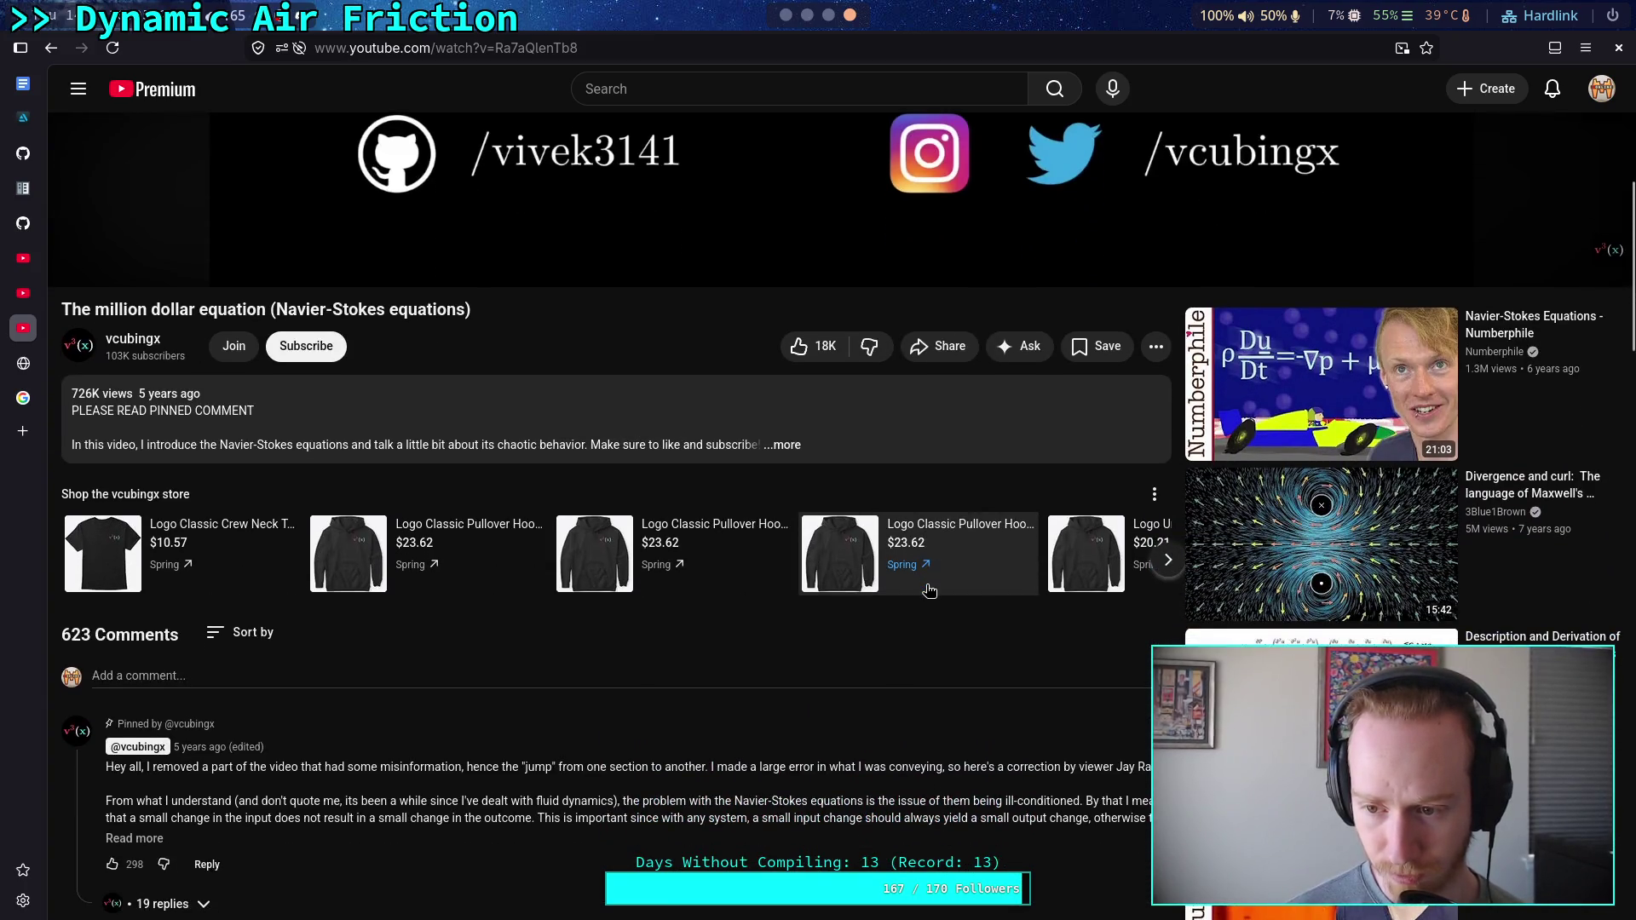
pyautogui.scroll(3, 1544, 533)
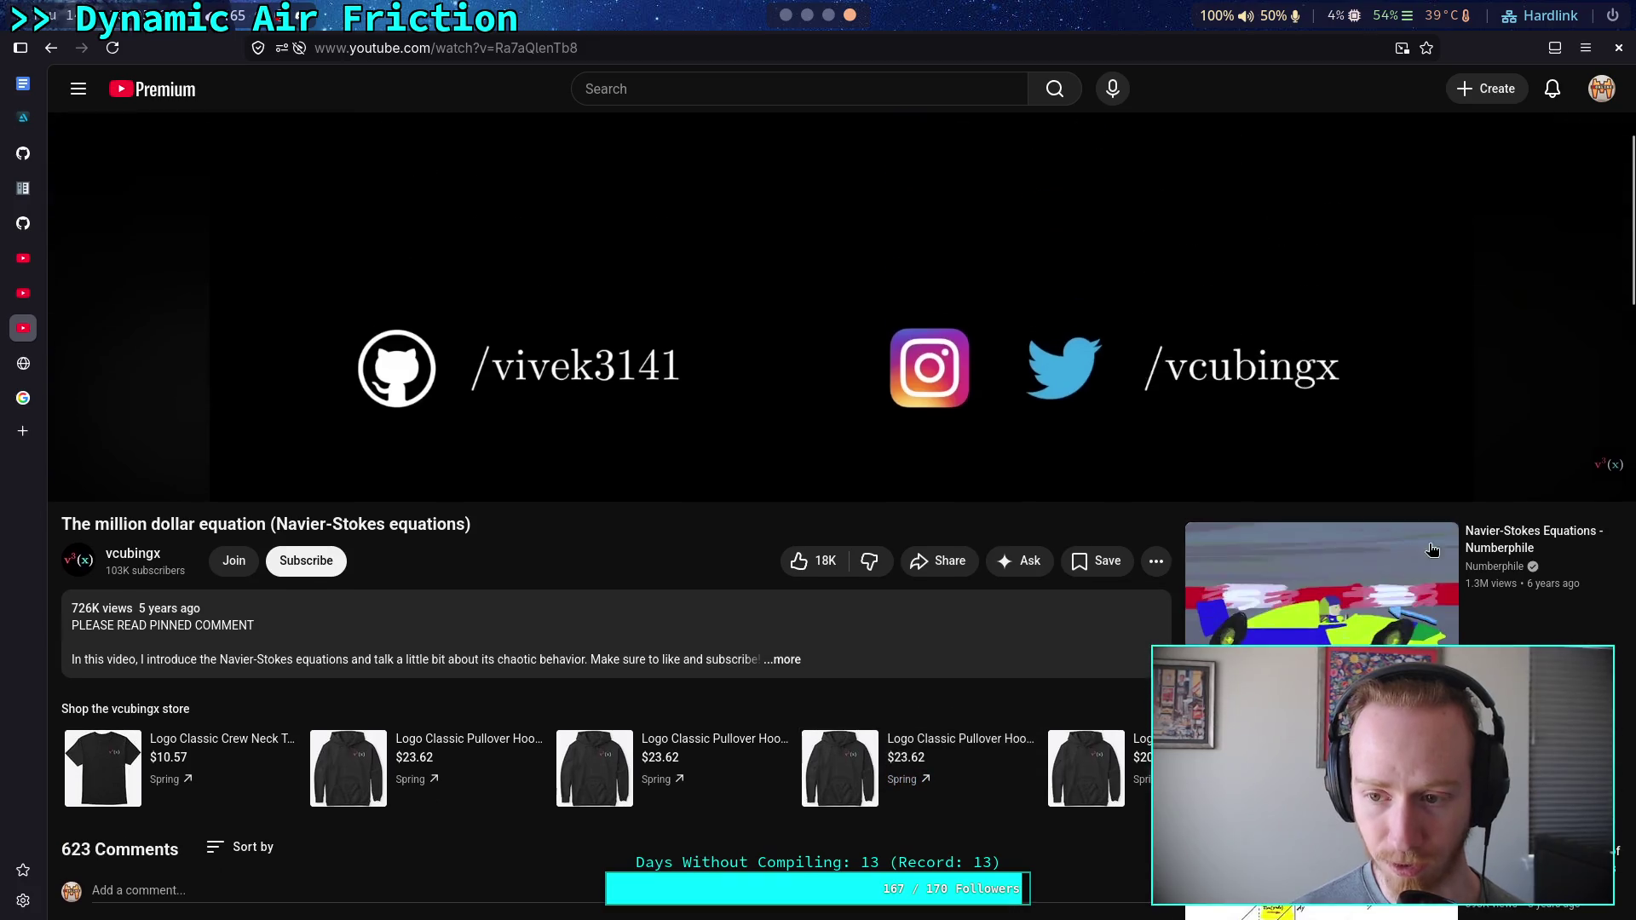
pyautogui.click(1544, 532)
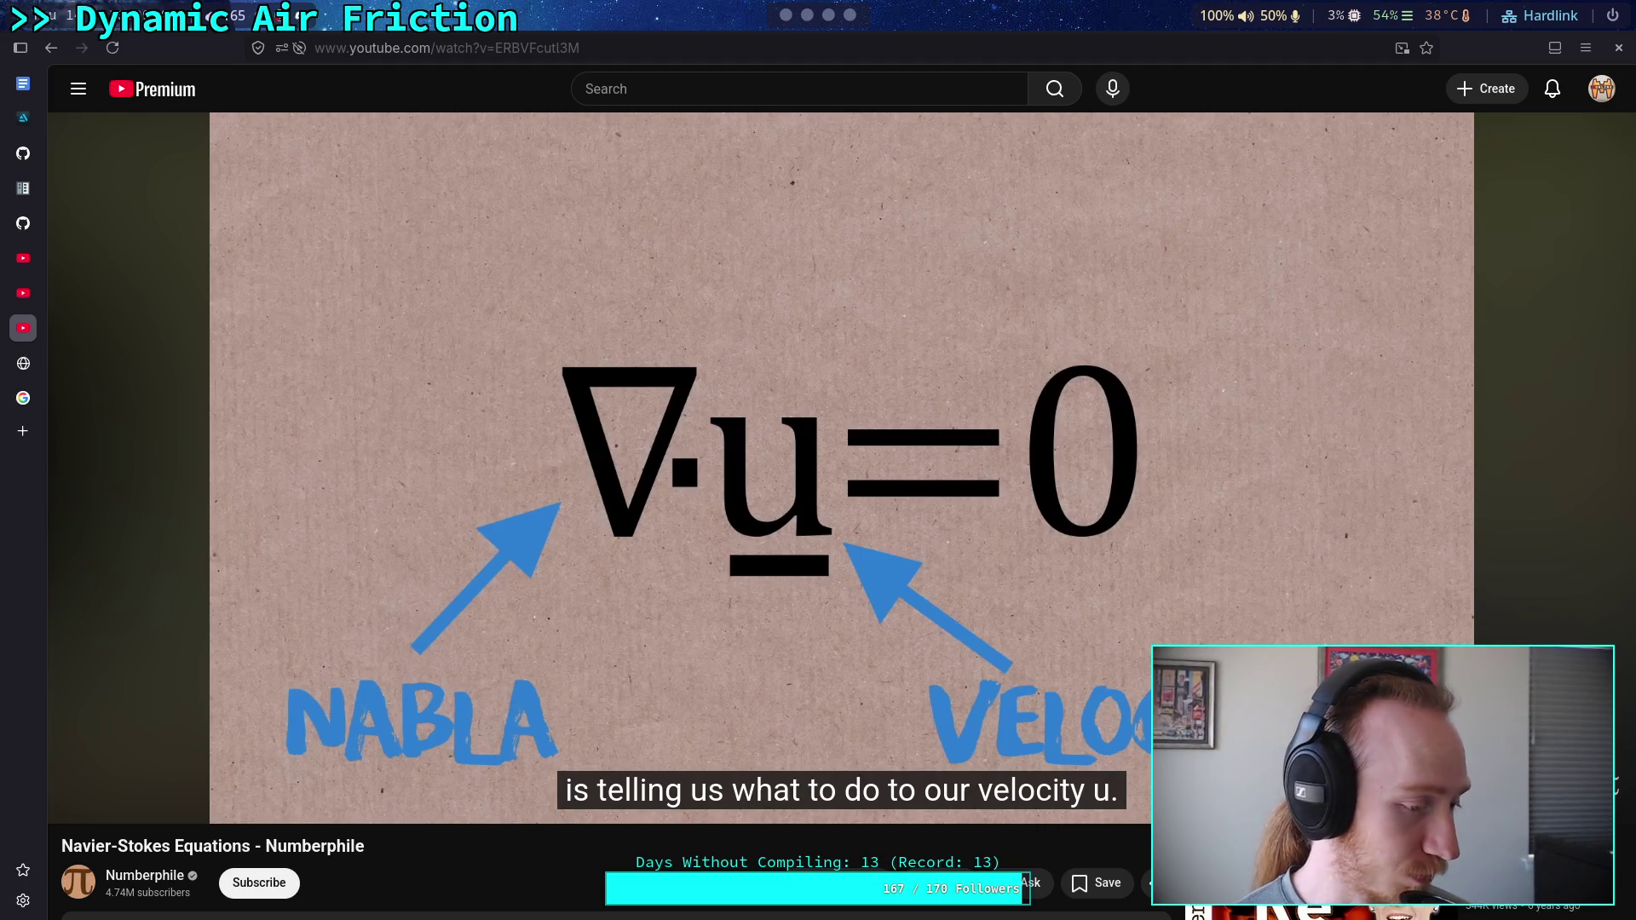
# Play the Numberphile video through the Du/Dt acceleration explanation, pausing at 4:14, then continue toward 4:30
pyautogui.click(687, 588)
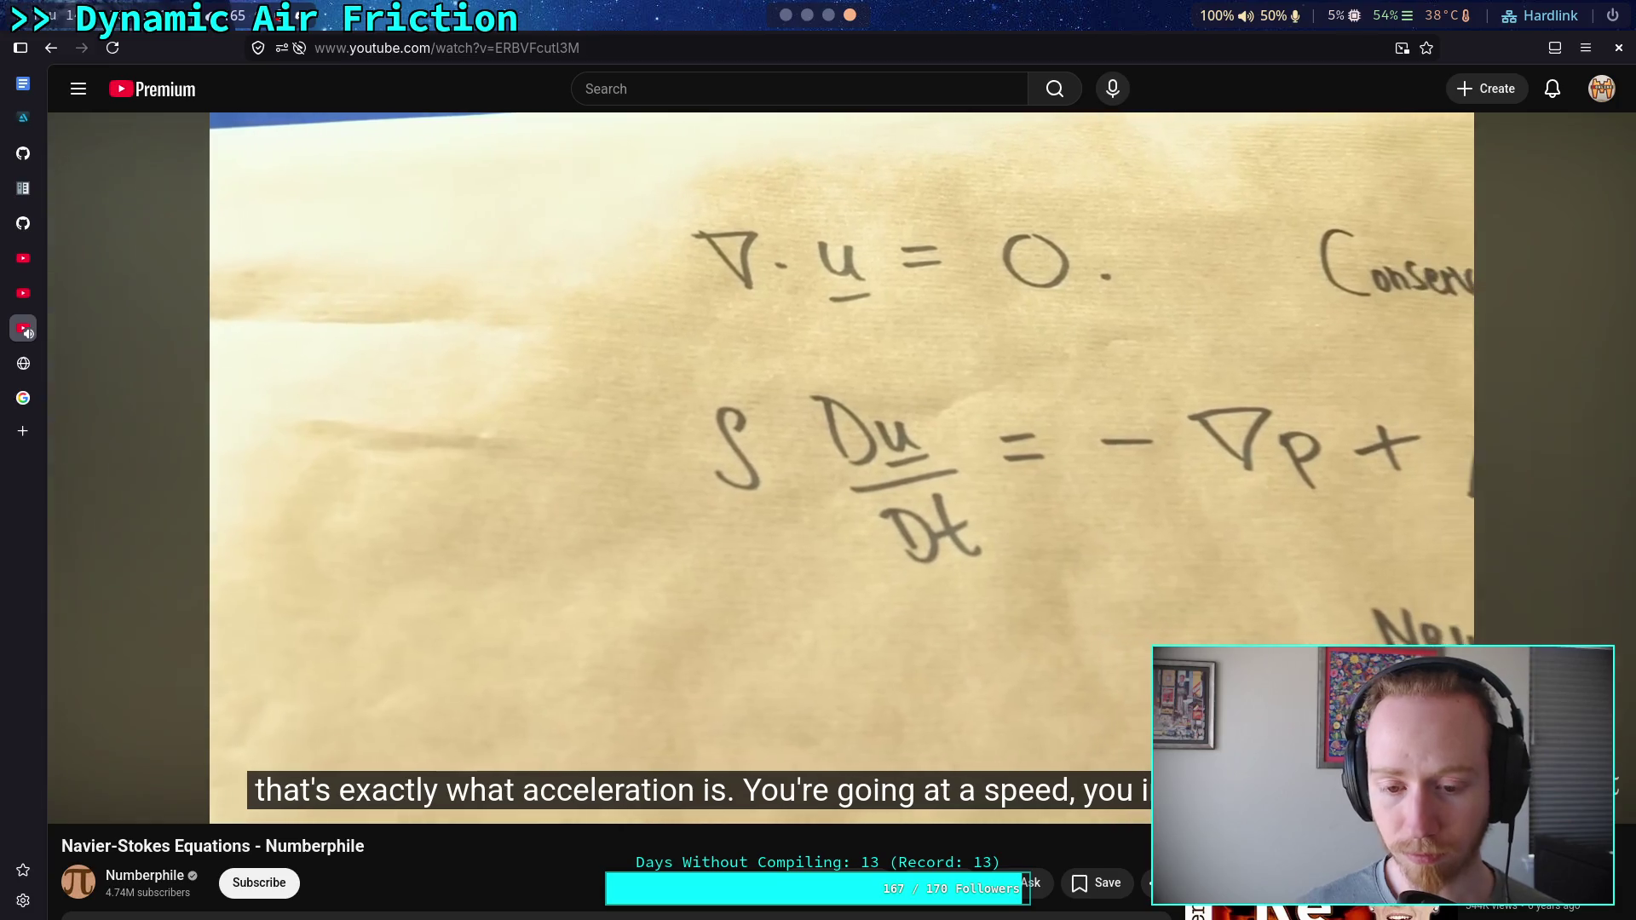
pyautogui.click(225, 444)
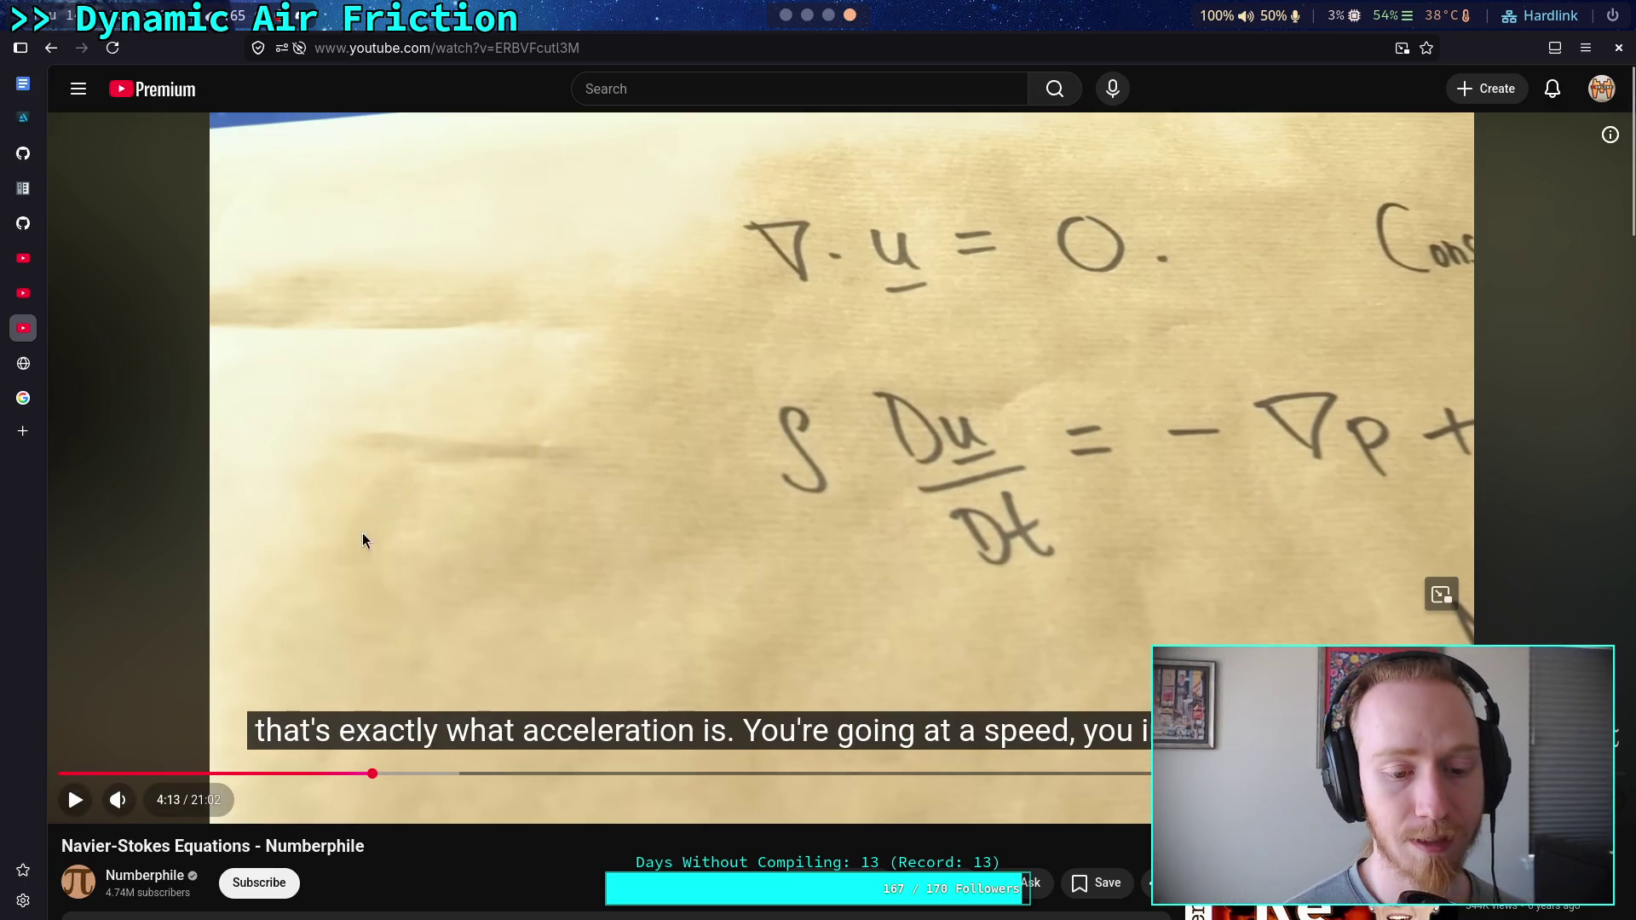
pyautogui.click(426, 598)
pyautogui.click(398, 614)
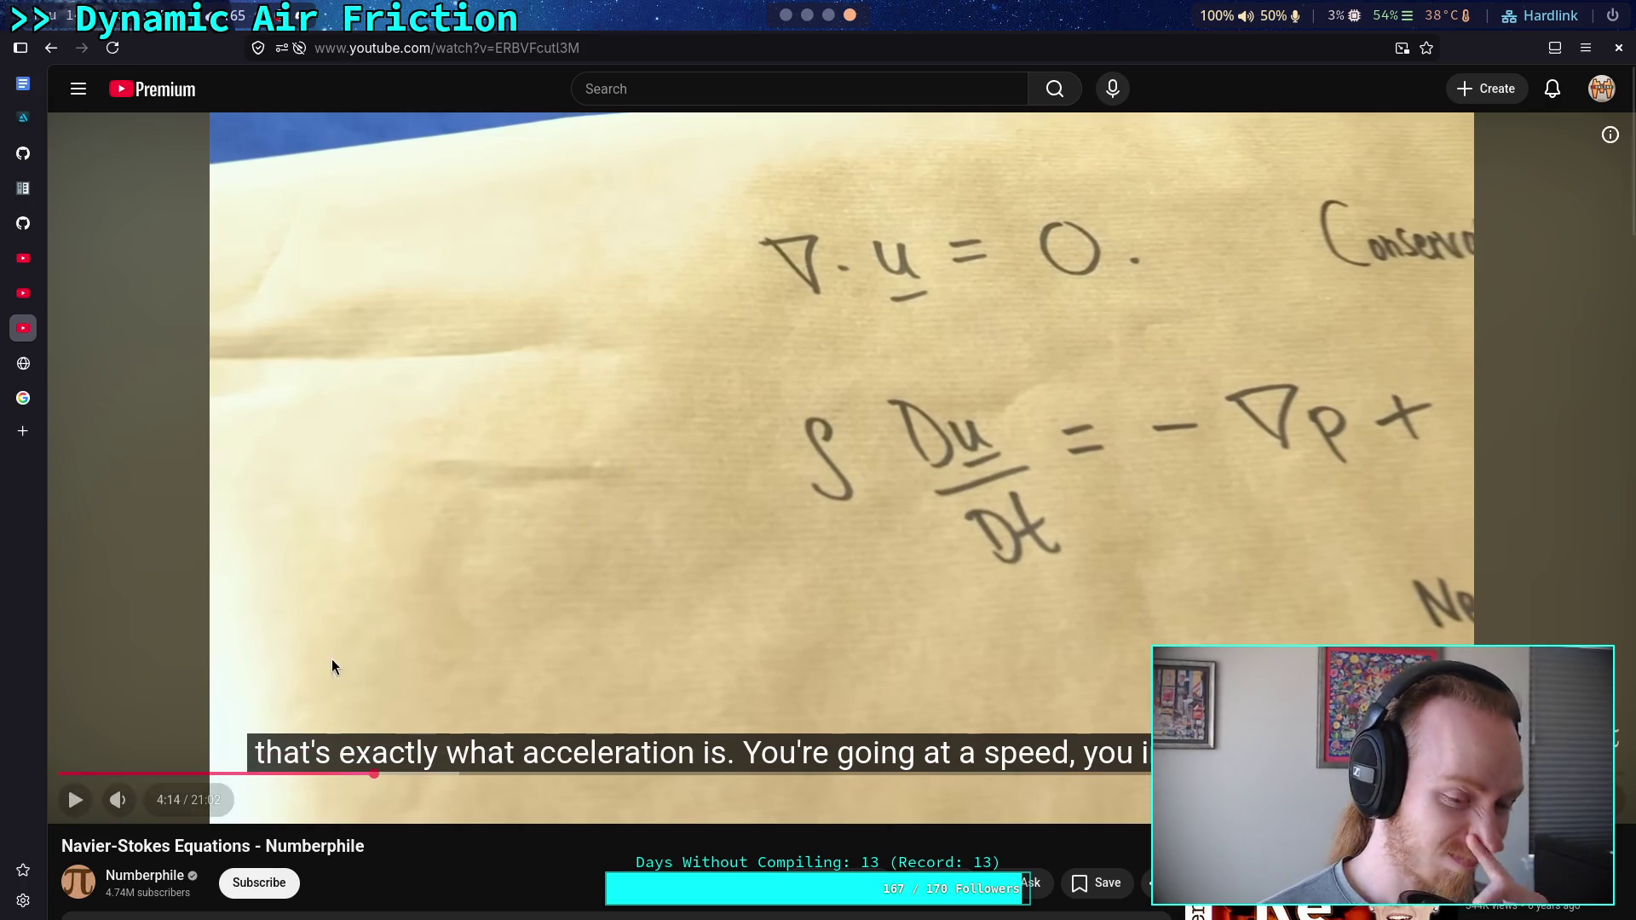
pyautogui.press('space')
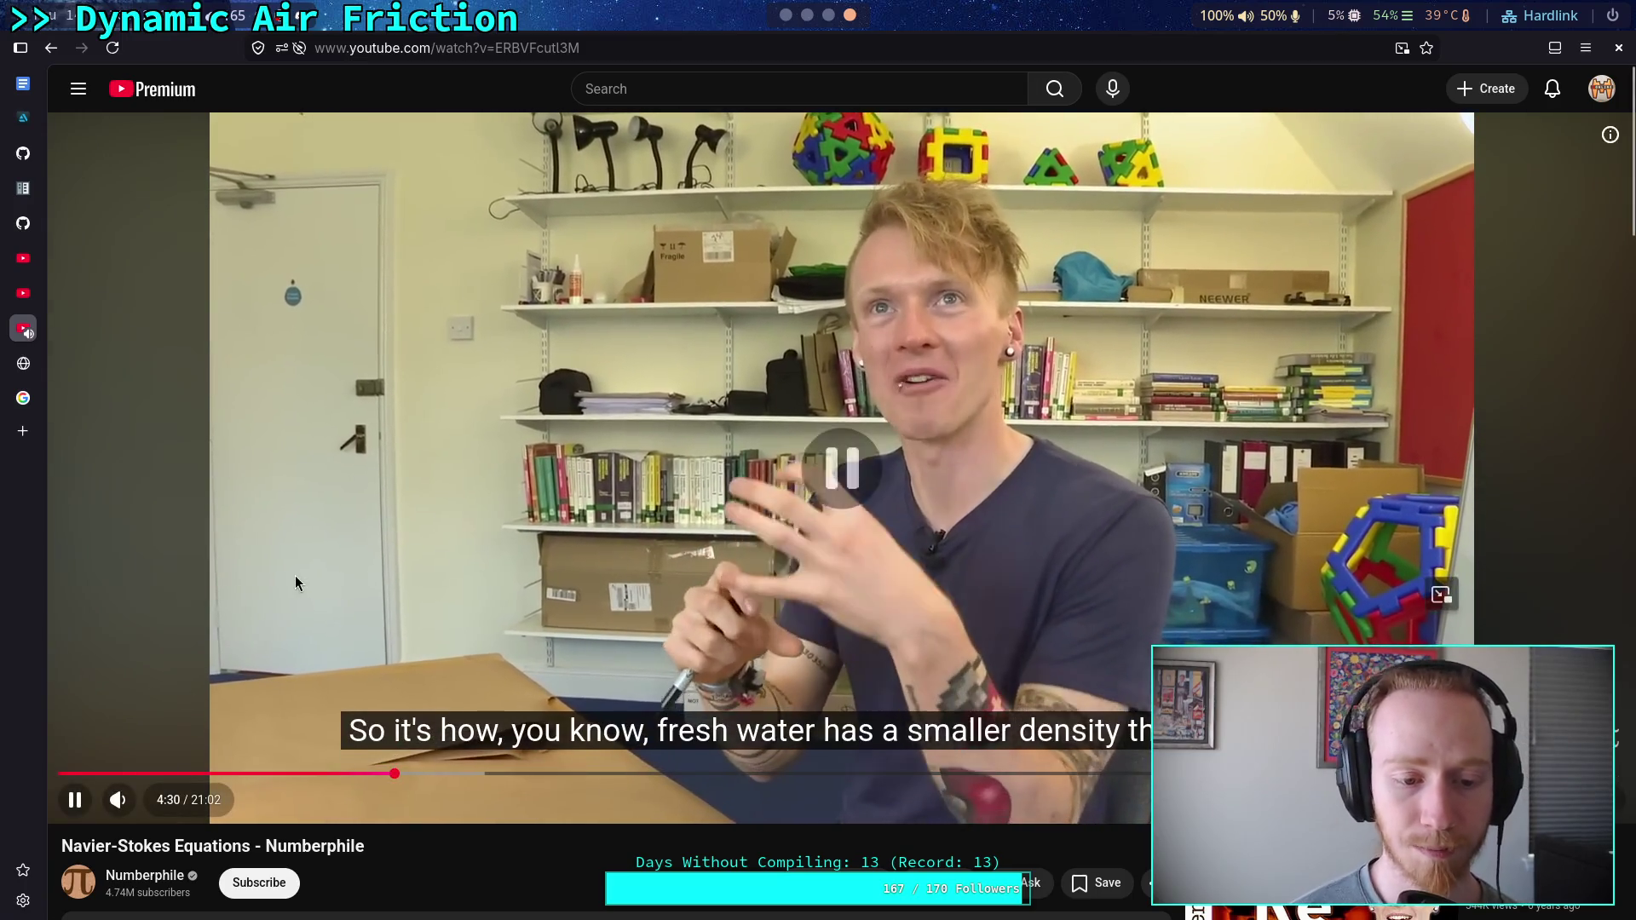
# Pause the Numberphile video at 4:31, then resume it through to the ∇p pressure-gradient animation
pyautogui.click(314, 600)
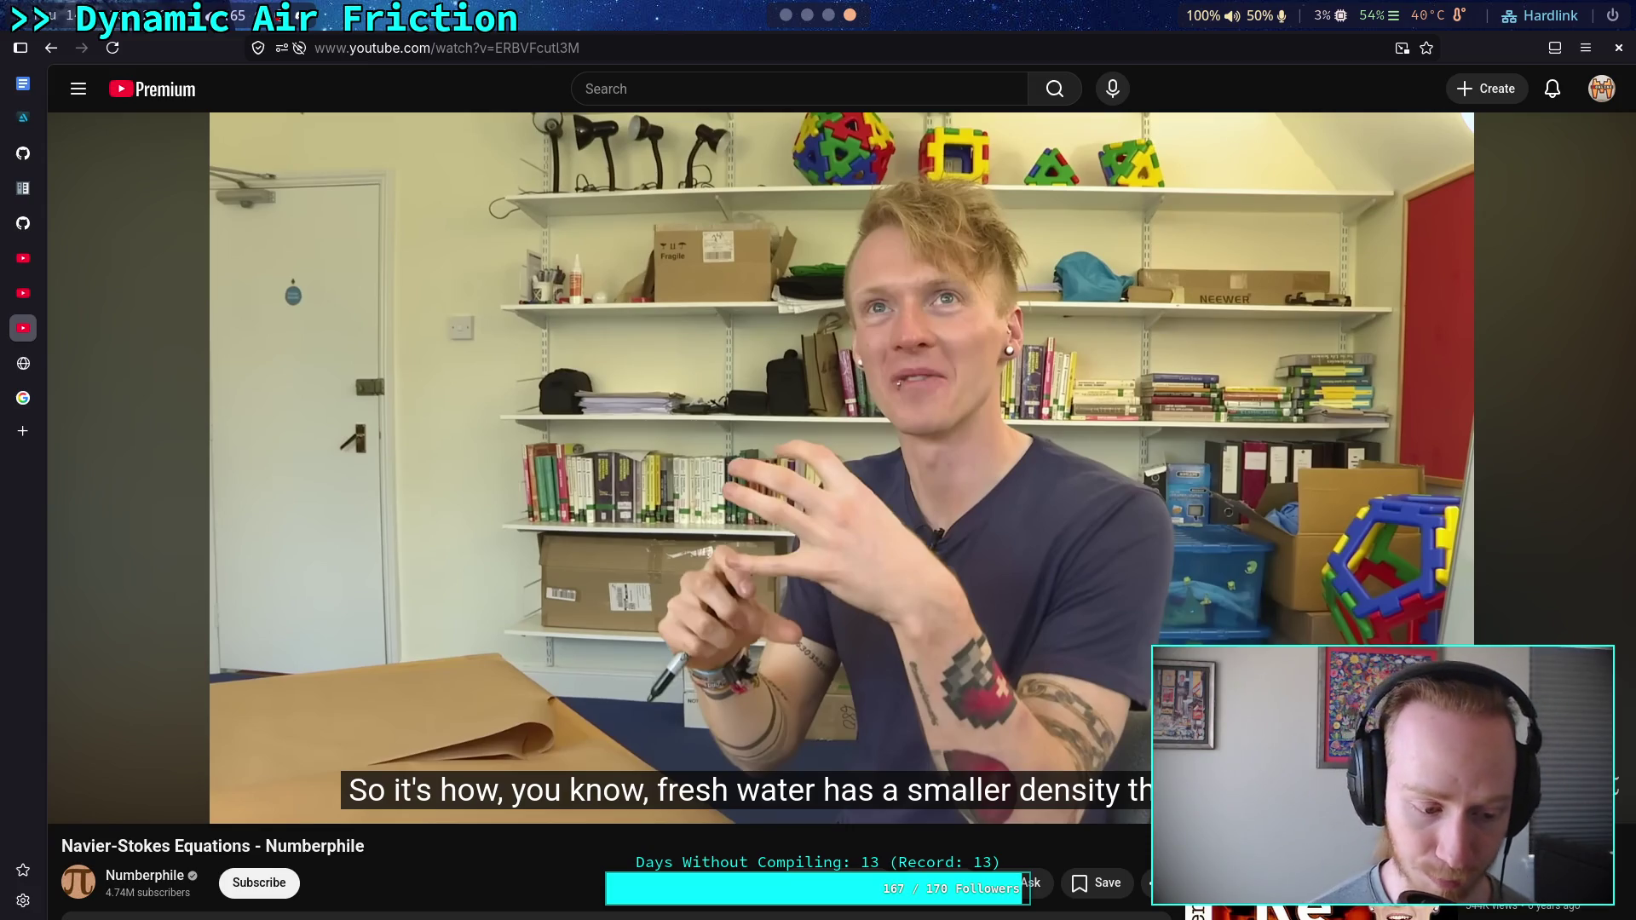
pyautogui.press('space')
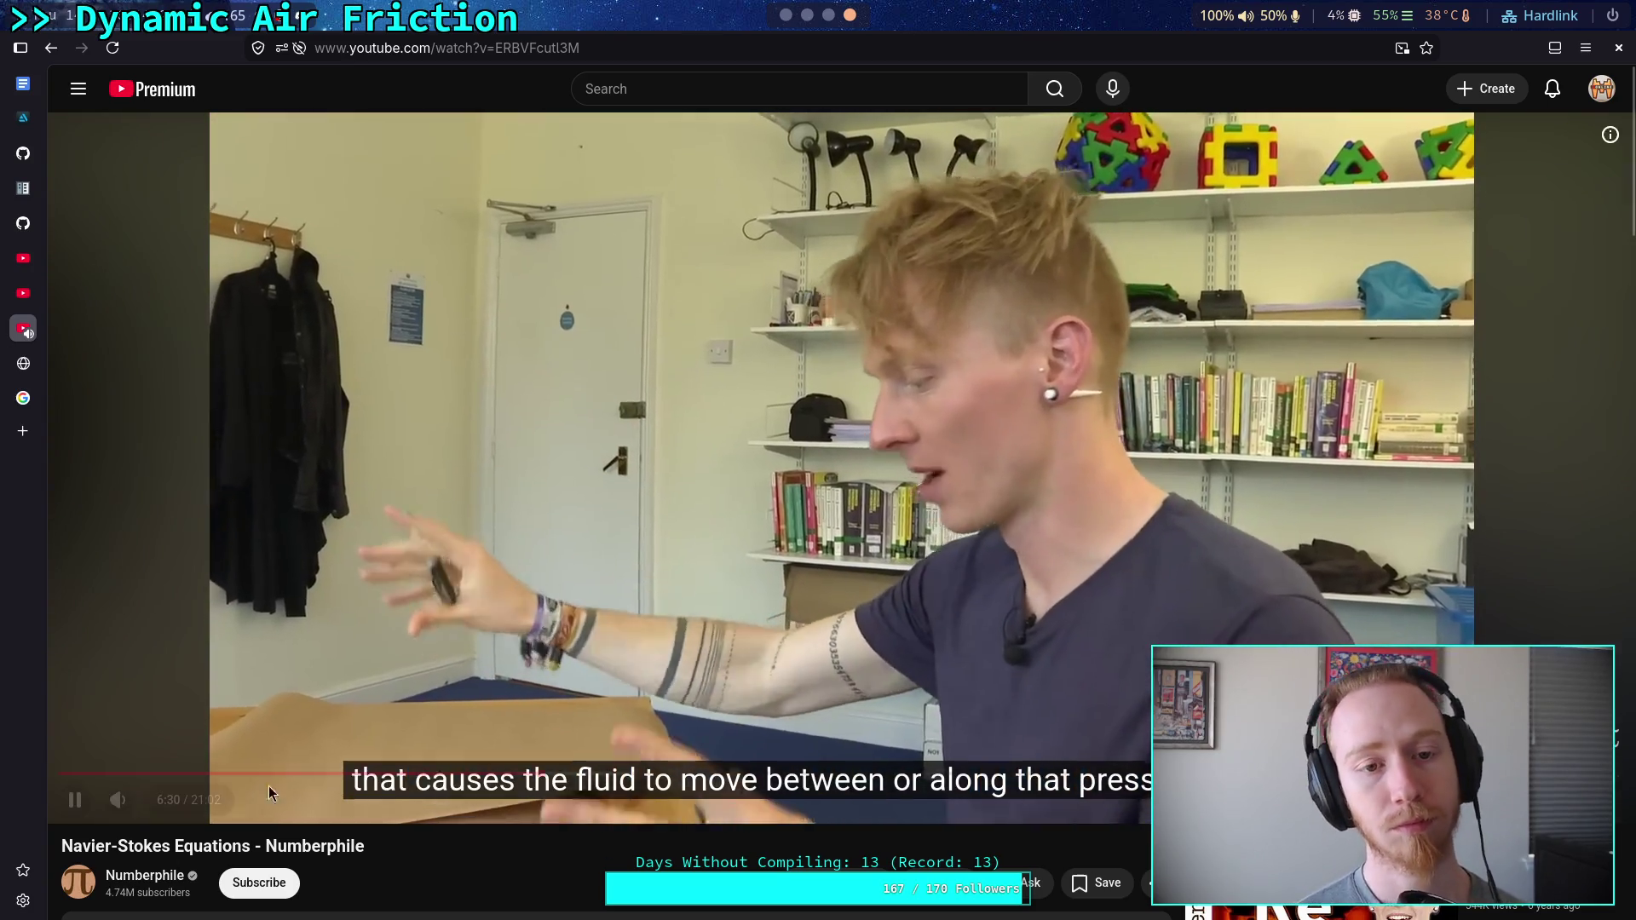
# Pause and resume the Numberphile video, letting it run past 6:30 to the μ∇²u term
pyautogui.click(497, 536)
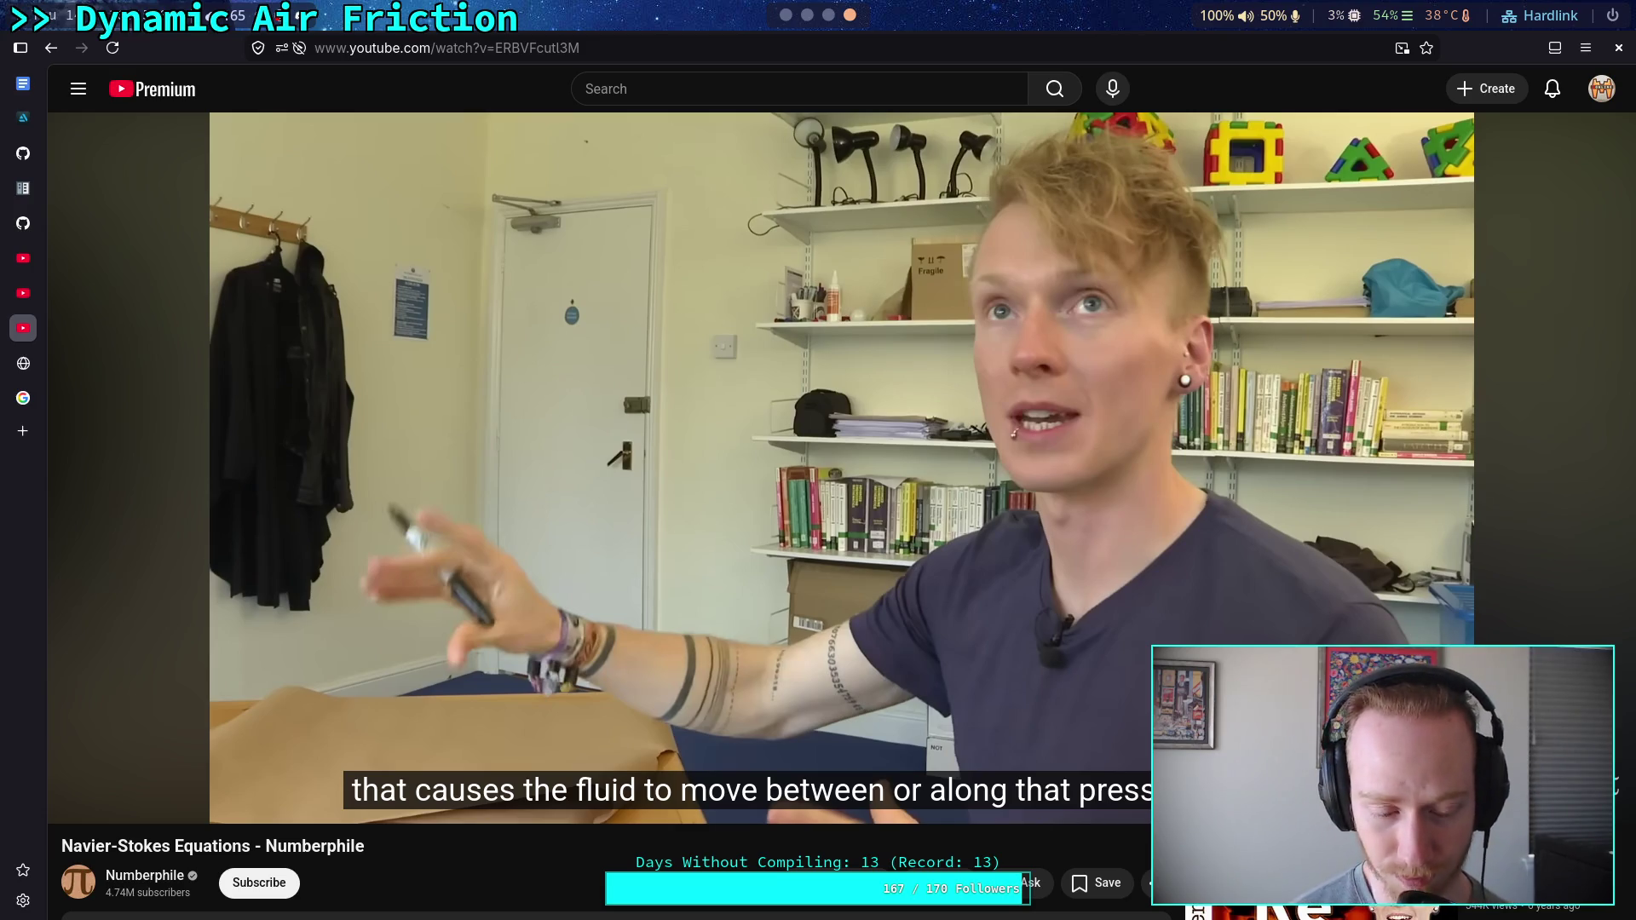
pyautogui.click(443, 760)
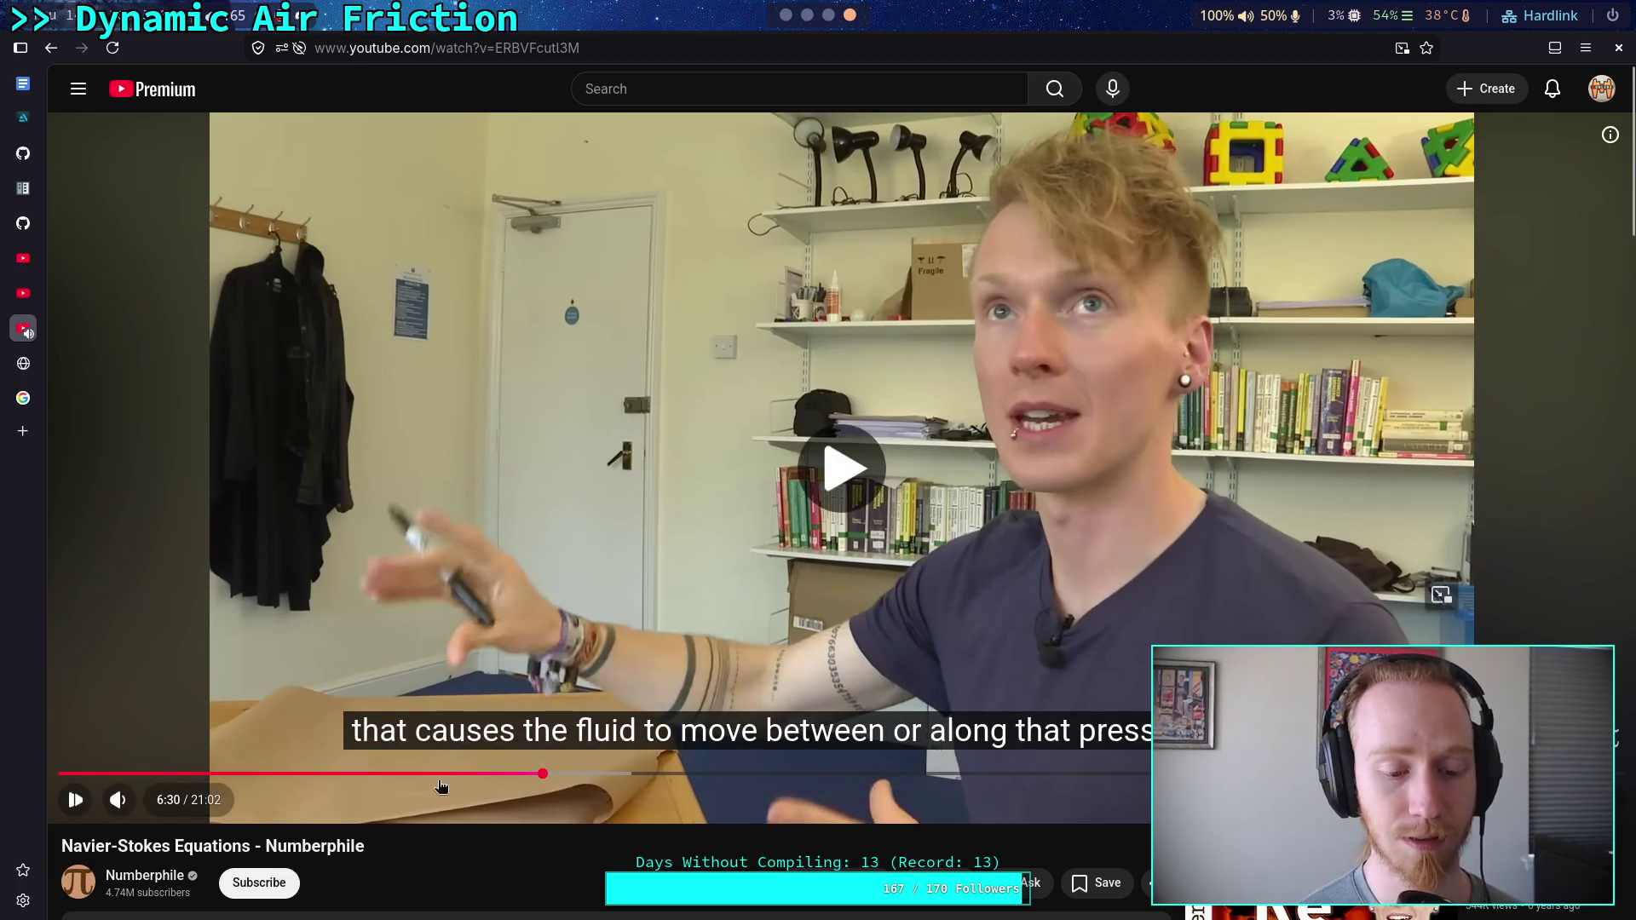
pyautogui.press('space')
pyautogui.press('space')
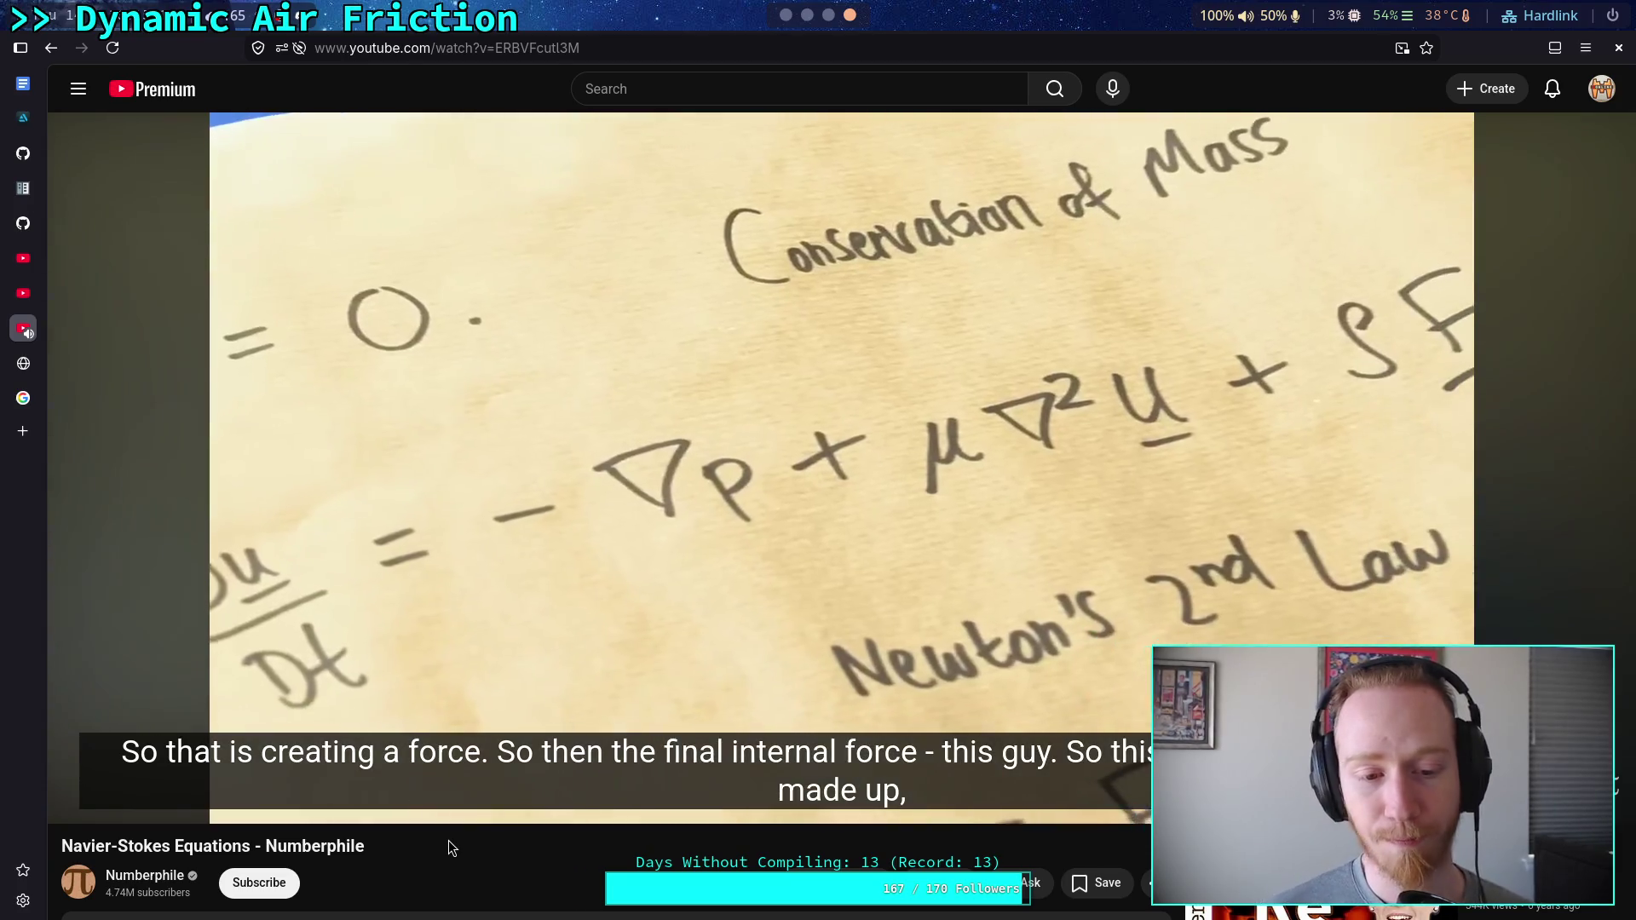
# Pause on the hand-written Navier-Stokes equations, then resume to the fluid-layer friction explanation
pyautogui.click(491, 441)
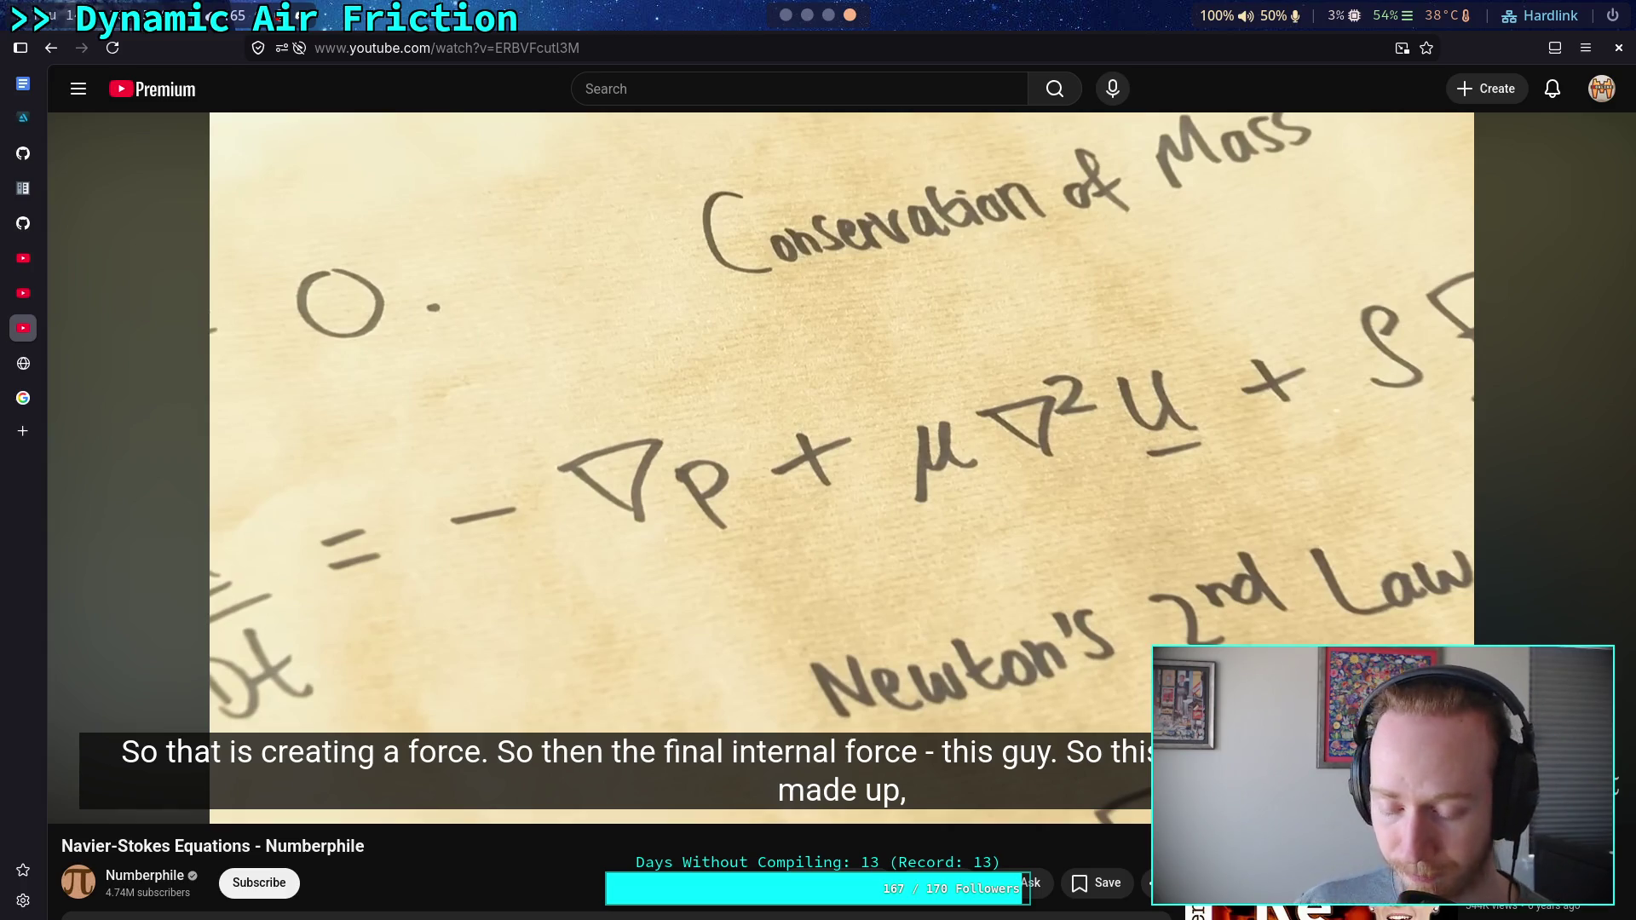
pyautogui.click(319, 355)
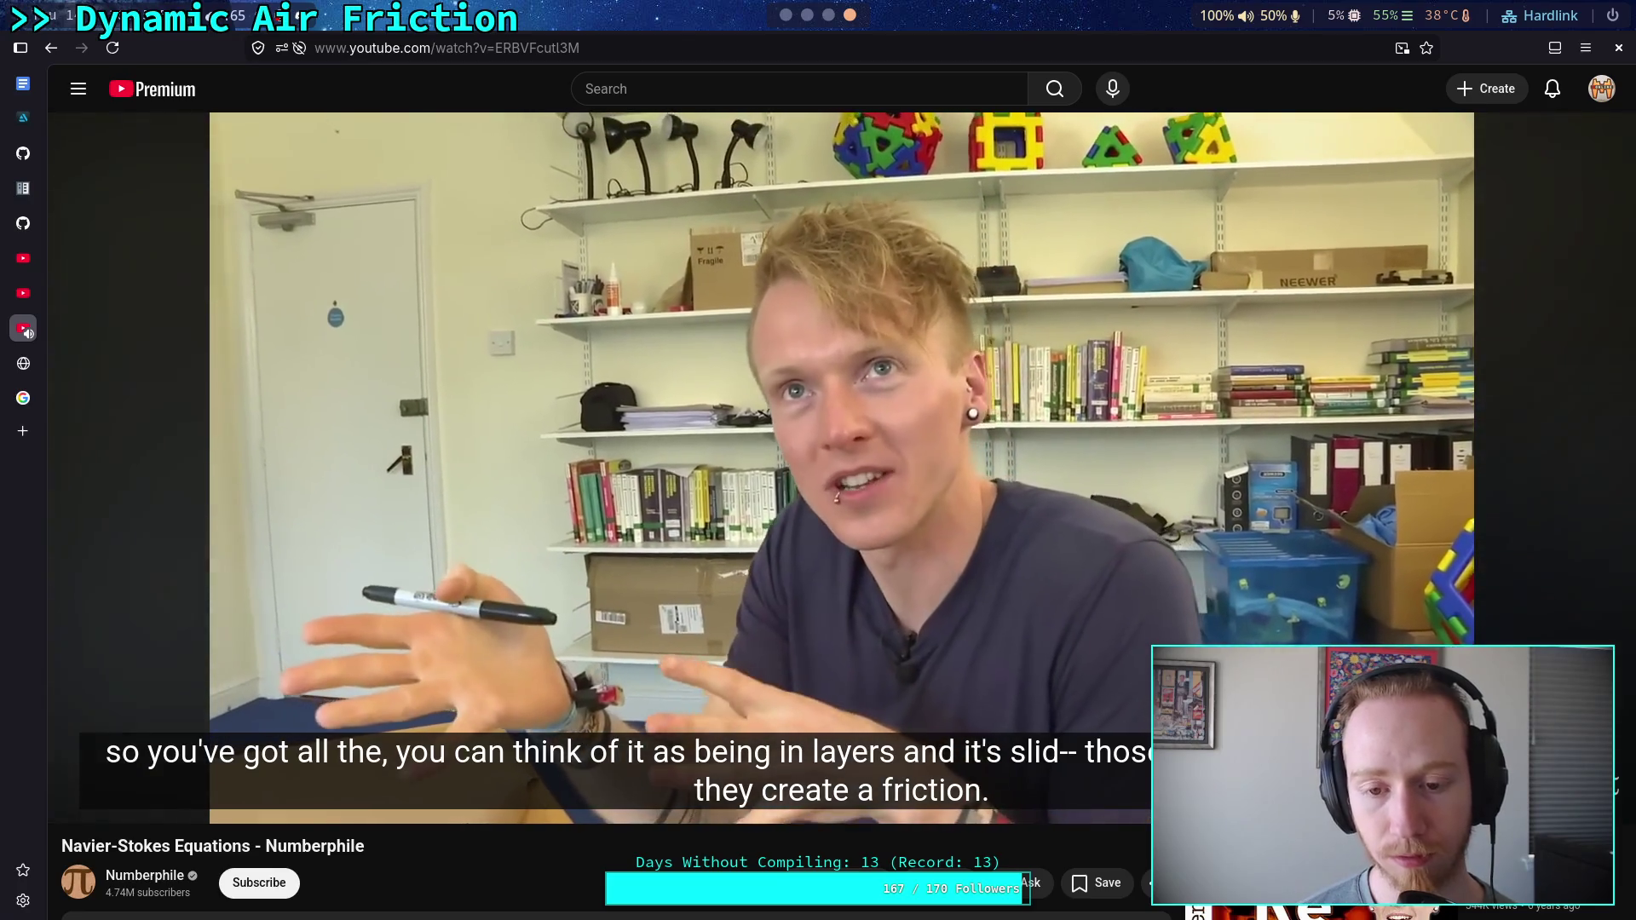
# Pause at 6:44 on fluid-layer friction, then resume to the viscosity particle animation
pyautogui.click(351, 568)
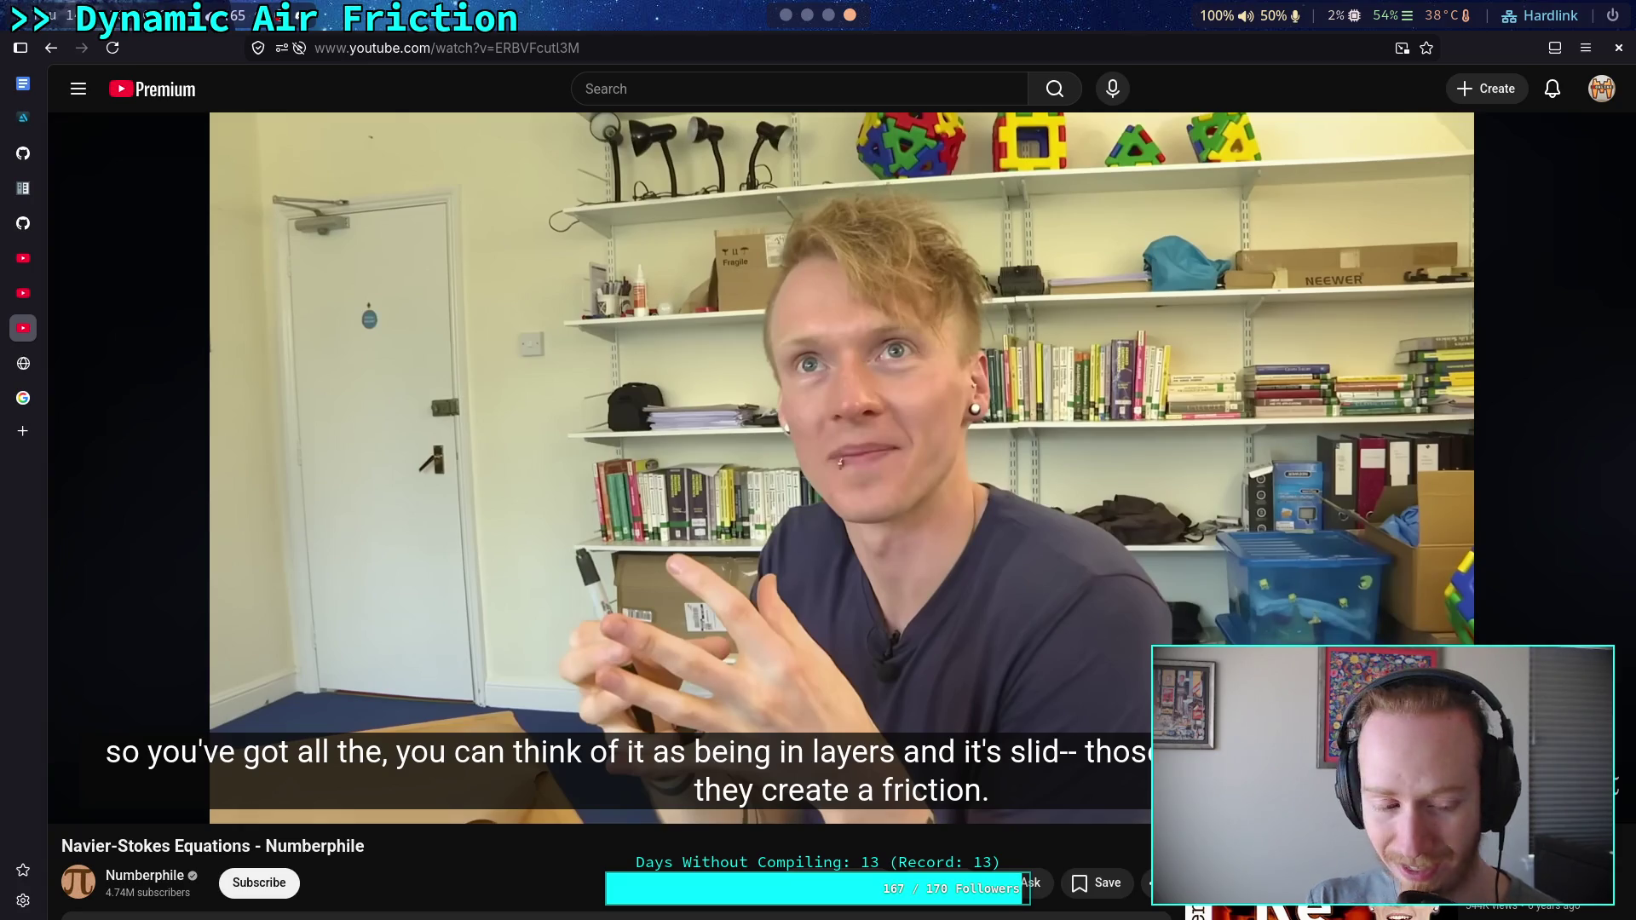
pyautogui.press('space')
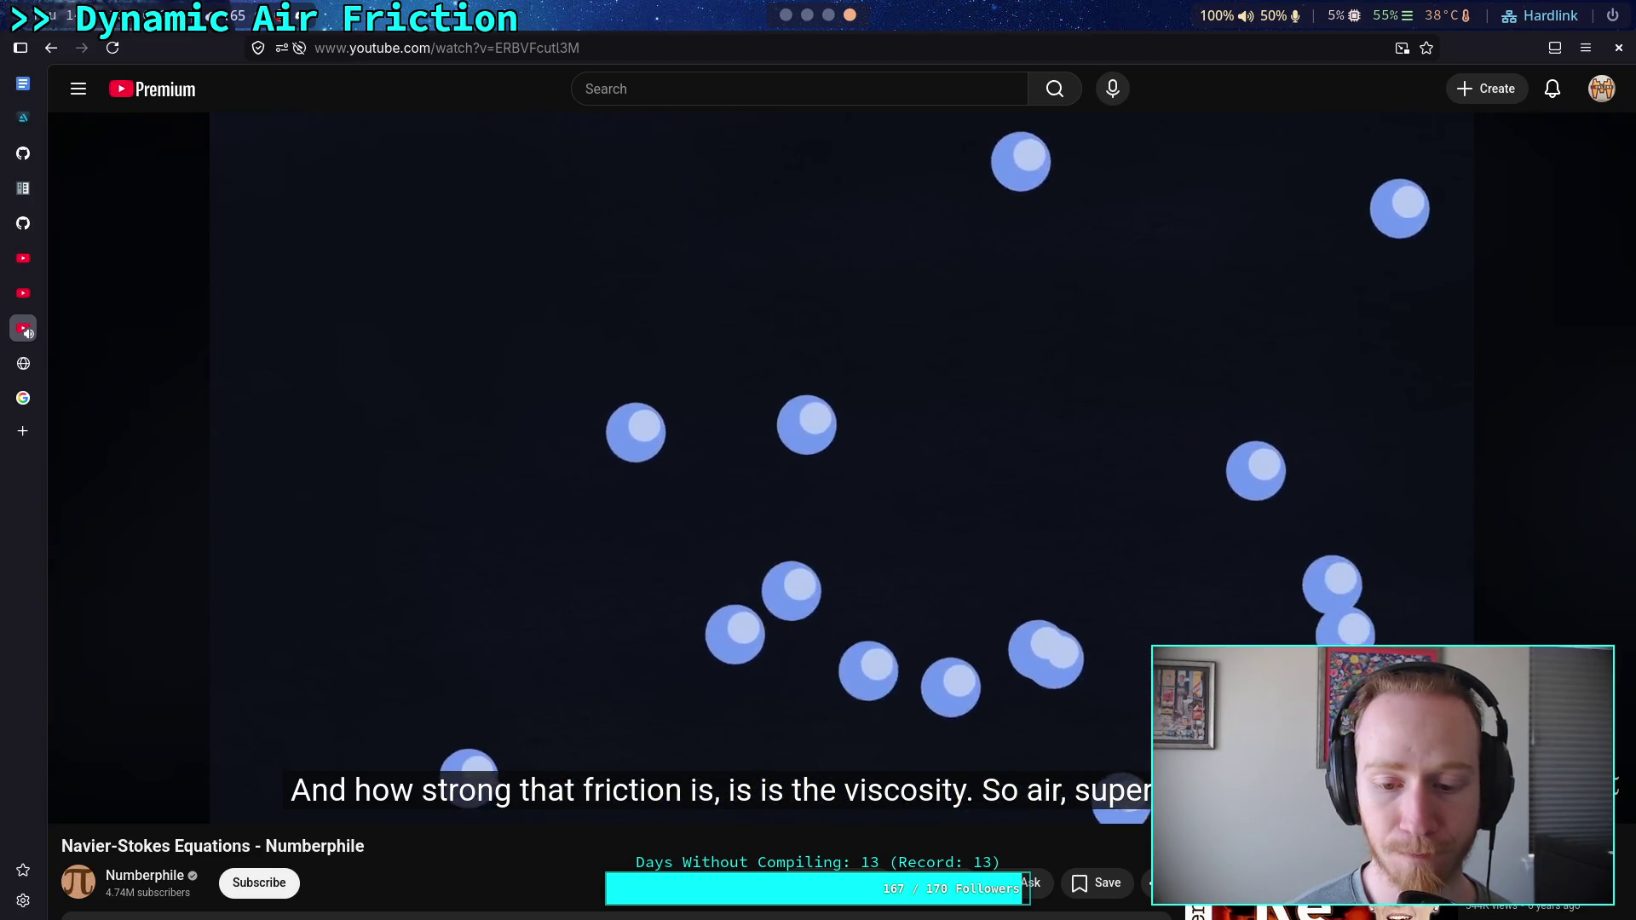
# Pause the Numberphile Navier-Stokes video at 6:52, then nudge it forward to 6:53
pyautogui.click(397, 614)
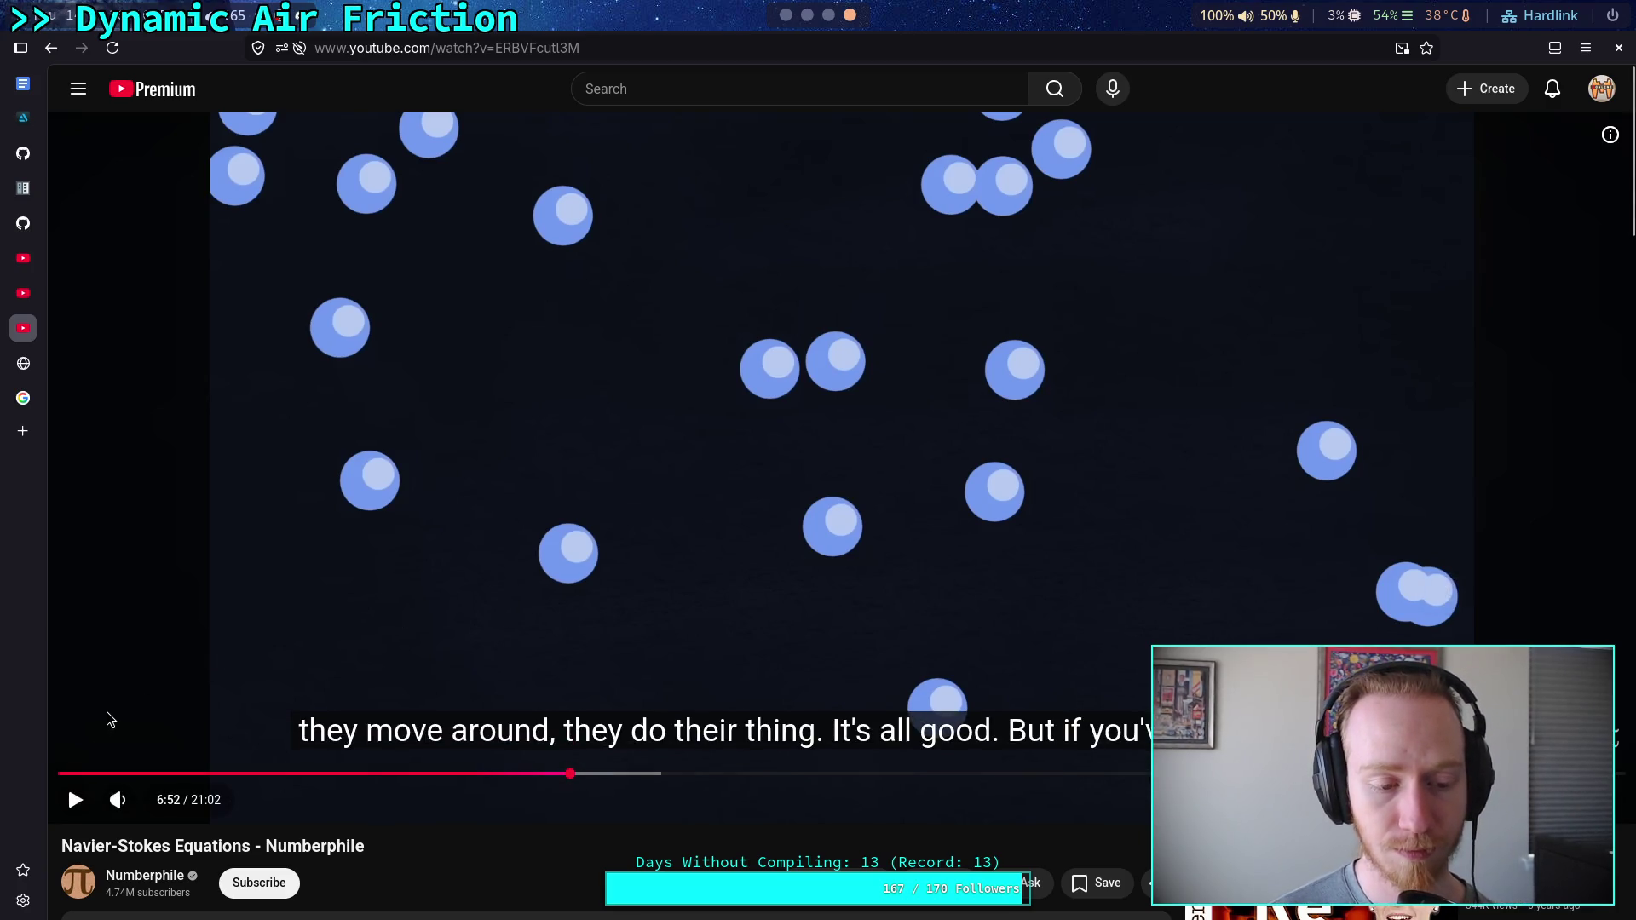
pyautogui.press('space')
pyautogui.click(166, 628)
pyautogui.click(167, 628)
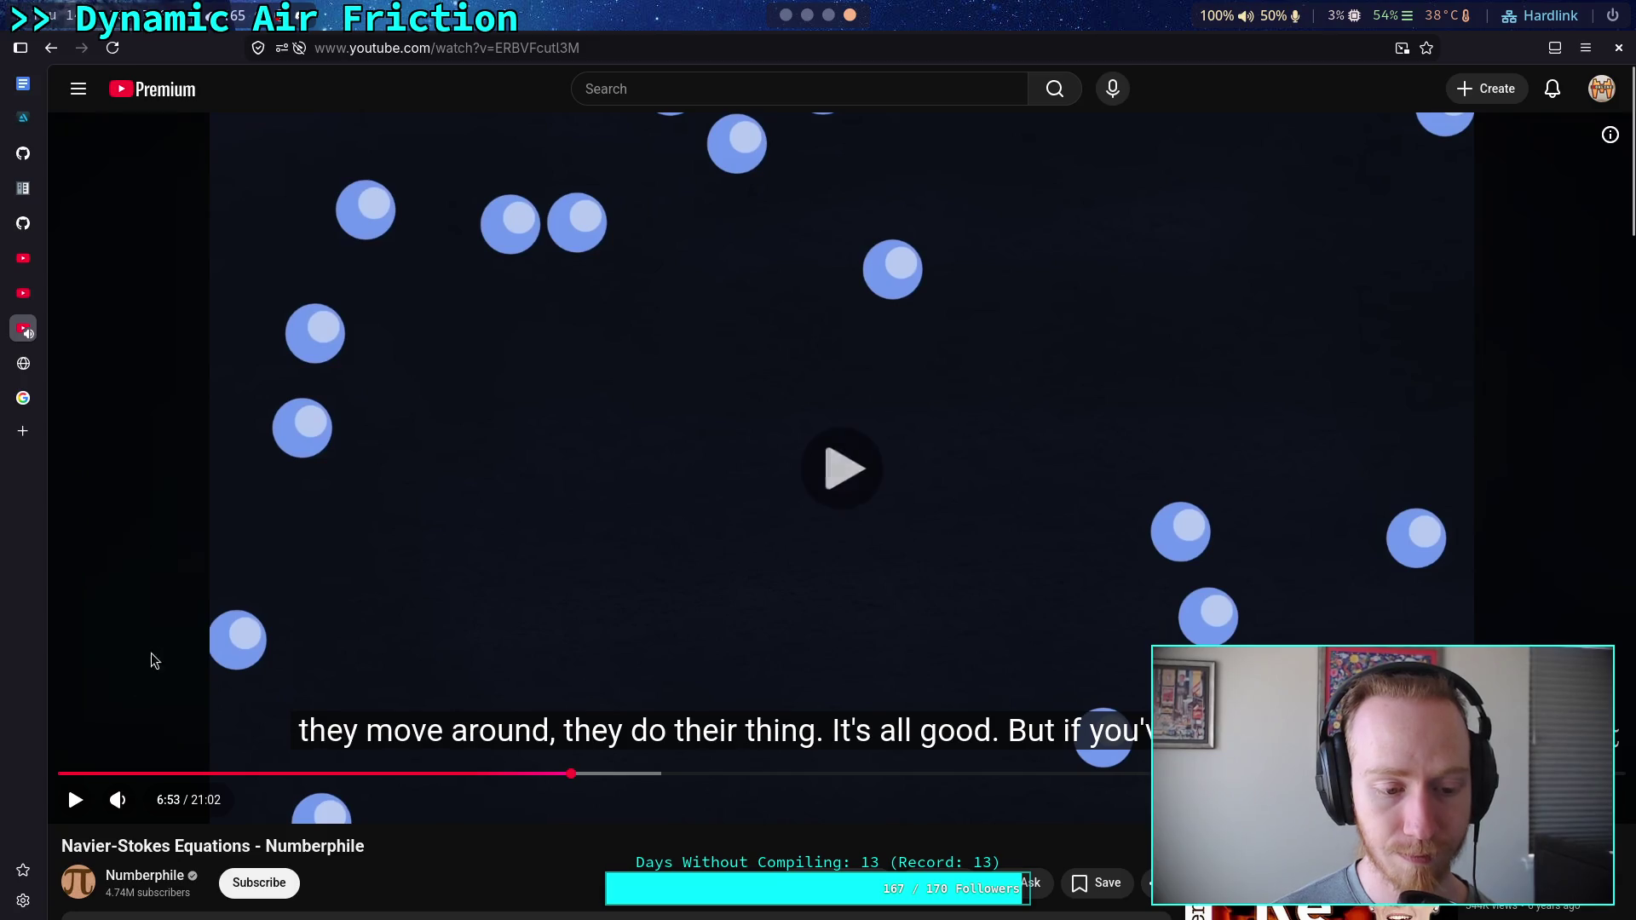
pyautogui.click(196, 628)
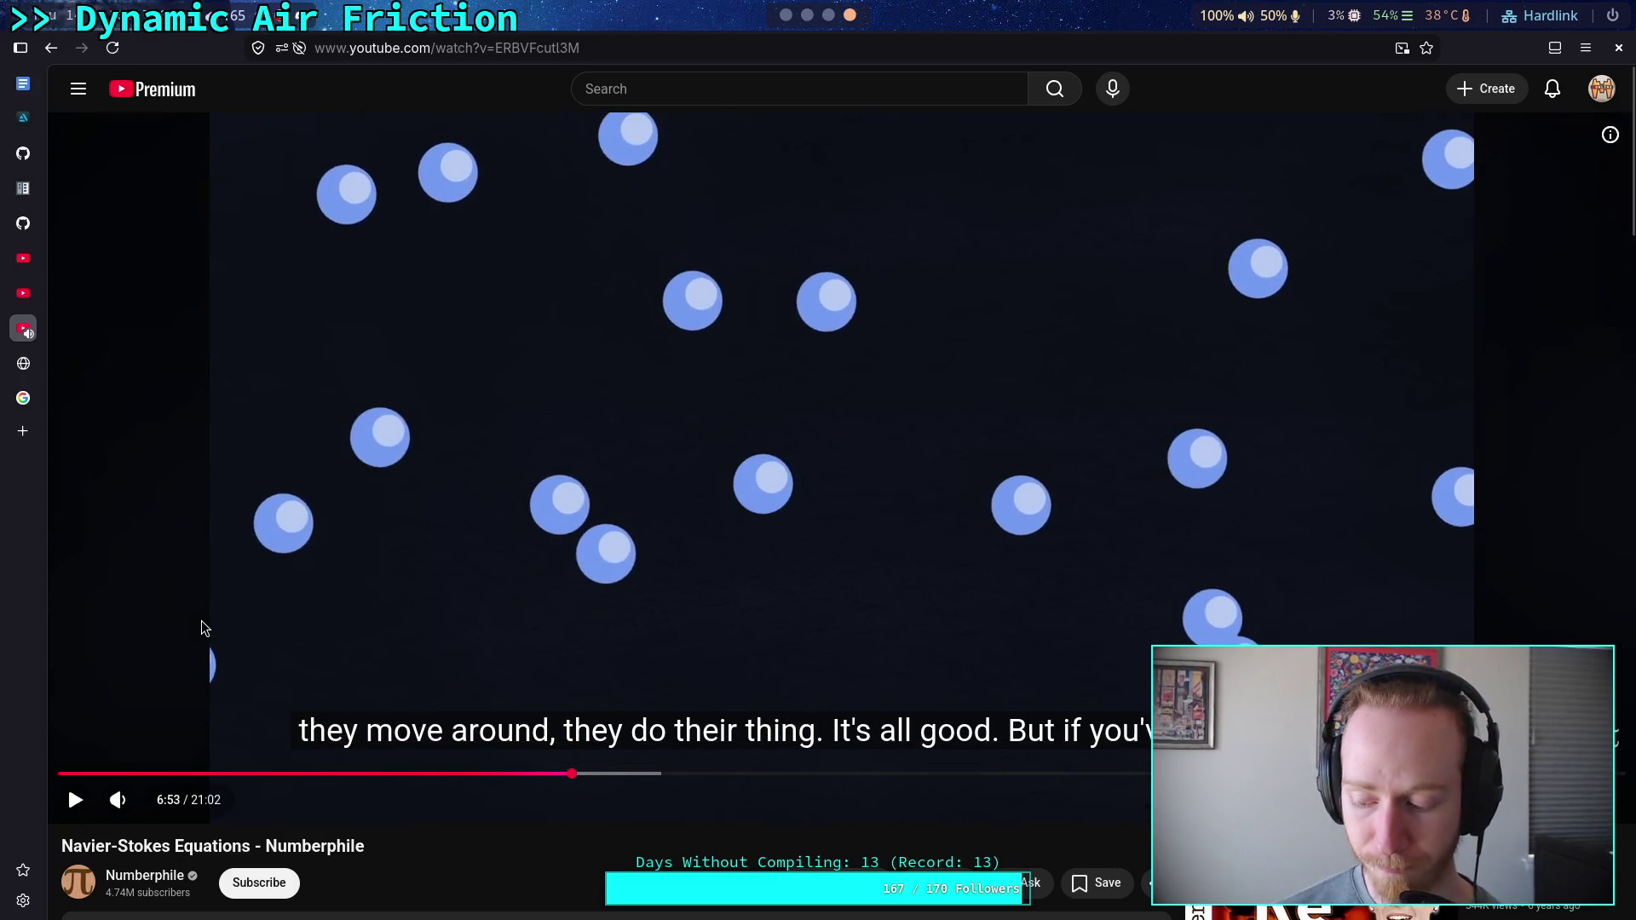